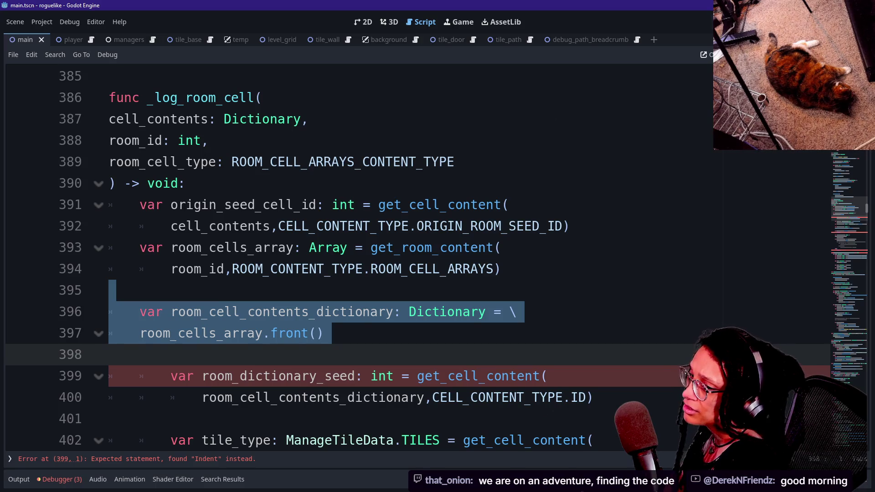
Step: Delete the room_cell_contents_dictionary declaration on lines 395–397
key(Escape)
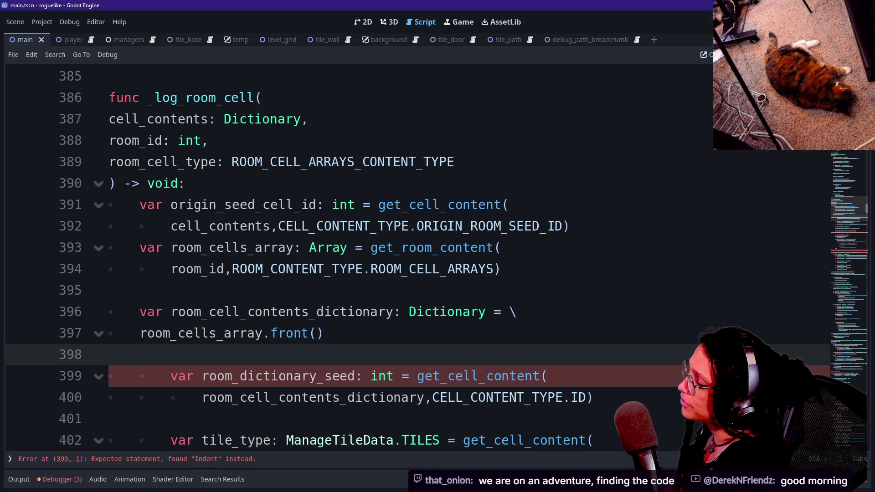
key(shift+Up)
key(shift+Up)
key(shift+Up)
key(BackSpace)
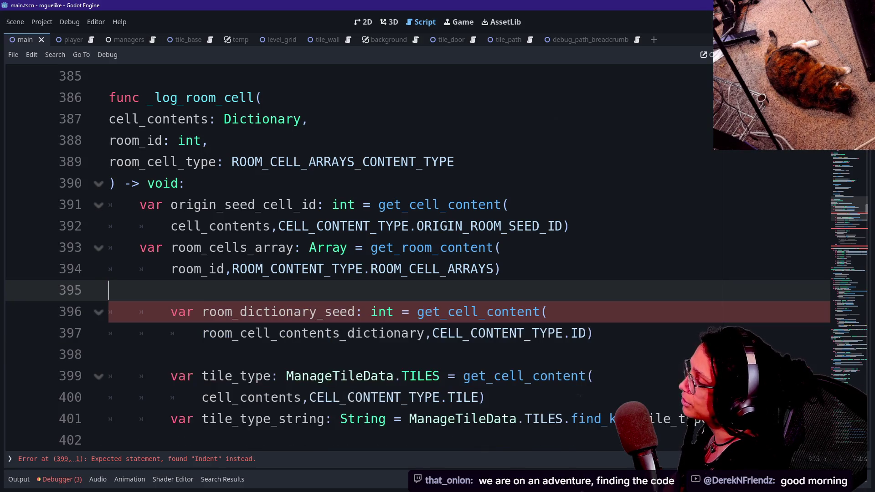
Step: Remove the room_dictionary_seed declaration and the blank lines around it
drag(417, 312, 448, 333)
key(shift+Tab)
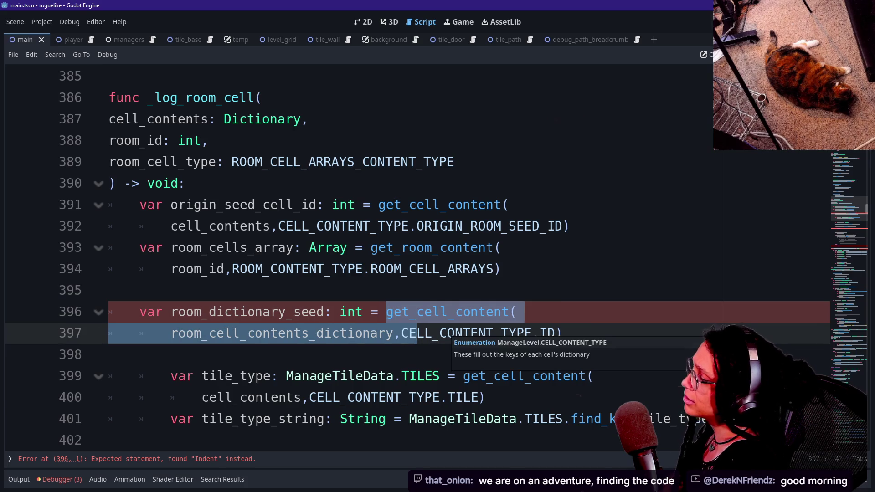
click(448, 334)
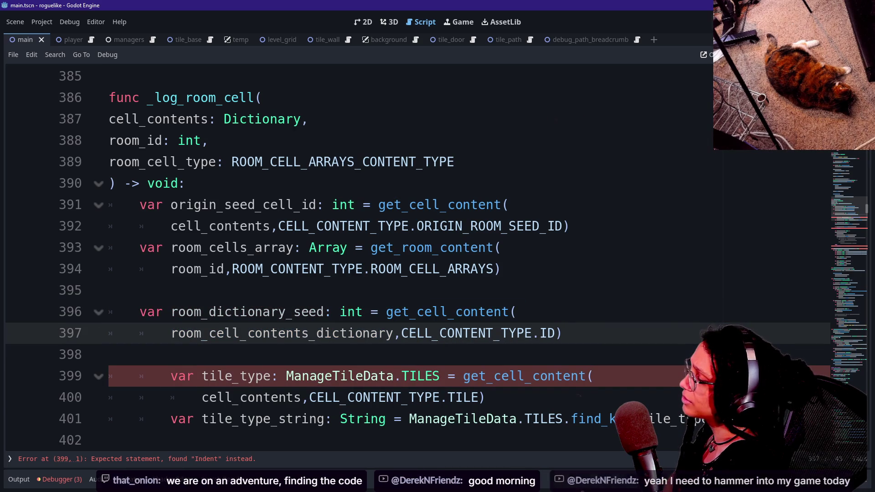
scroll(448, 333, down, 1)
mouse_move(562, 269)
mouse_down()
mouse_move(110, 248)
mouse_move(108, 226)
mouse_up()
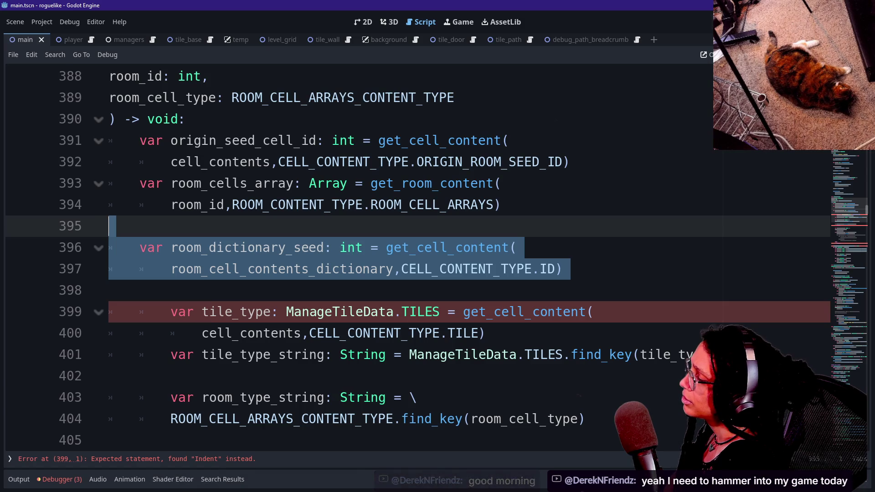
key(Delete)
key(Delete)
key(BackSpace)
key(Return)
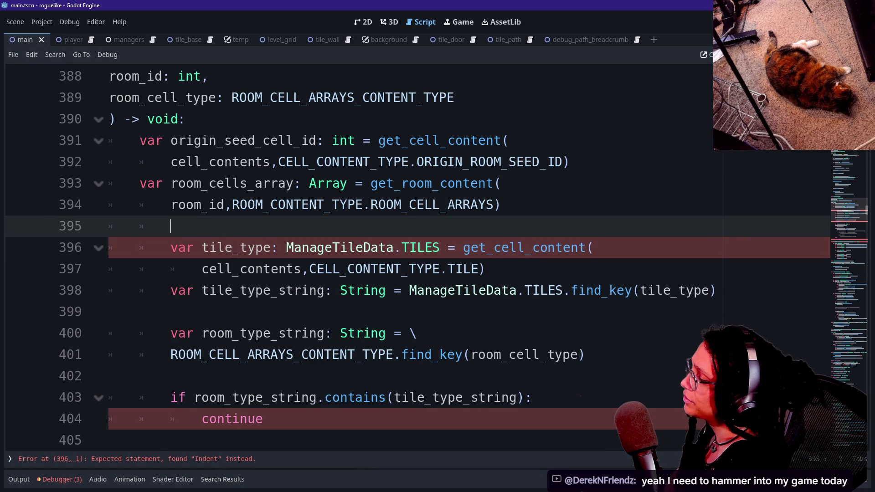
Step: Dedent lines 406–417, from actual_cells_array through else continue, by one level
mouse_move(279, 269)
mouse_down()
mouse_move(292, 269)
mouse_move(370, 354)
mouse_up()
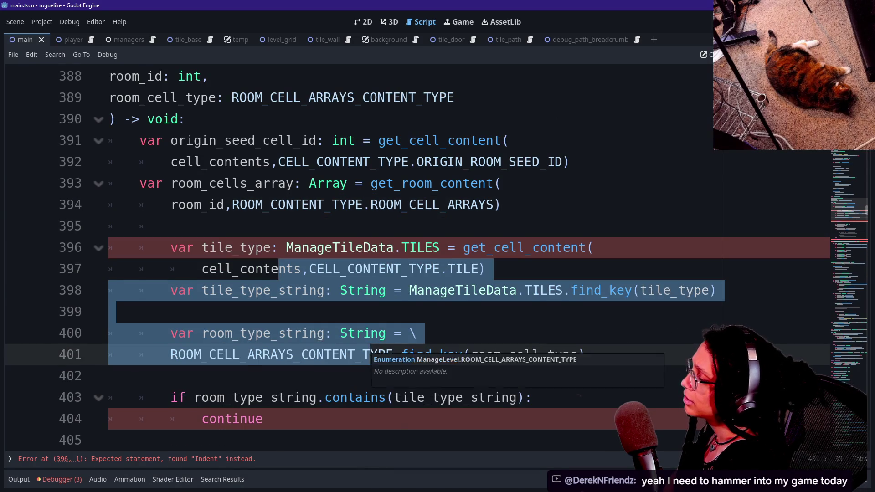
scroll(371, 354, down, 1)
click(264, 354)
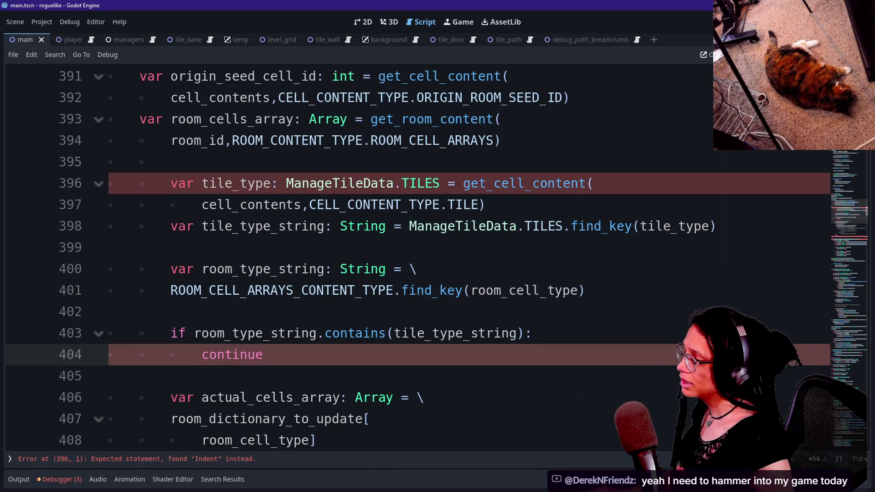
scroll(410, 255, down, 5)
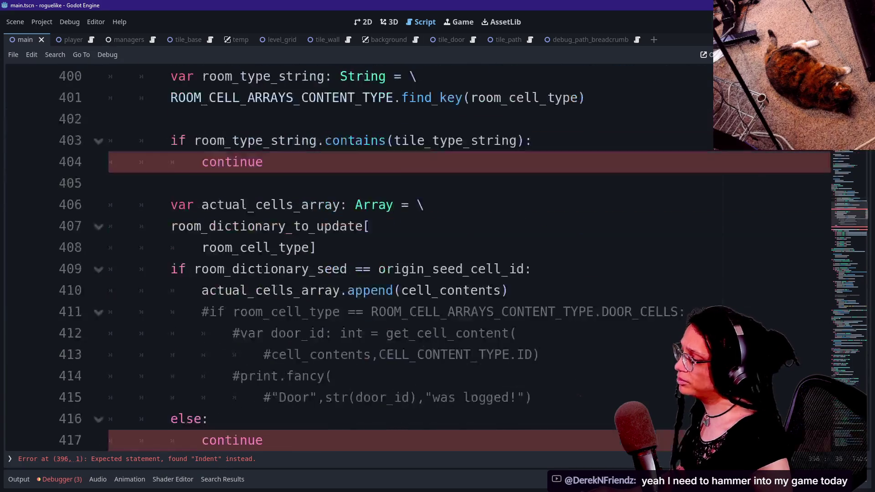
shift+click(110, 76)
key(shift+Tab)
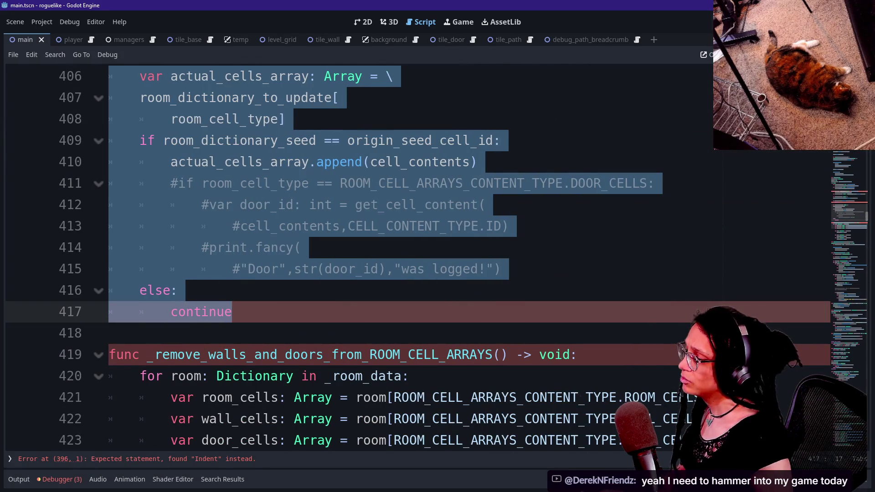
scroll(410, 255, up, 2)
click(414, 289)
scroll(411, 255, up, 3)
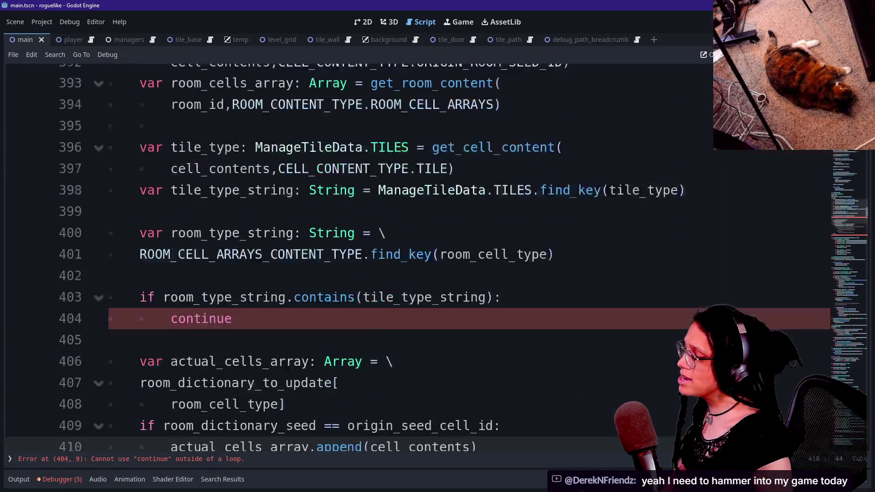
scroll(411, 255, up, 1)
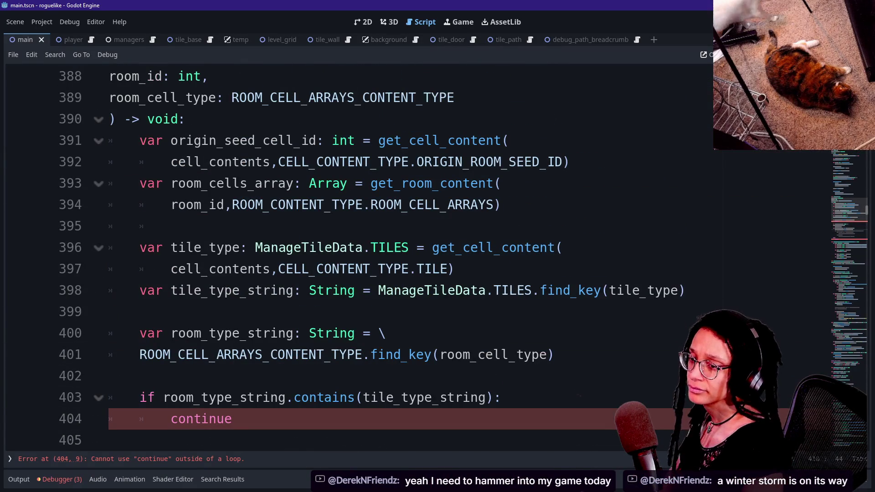
click(484, 290)
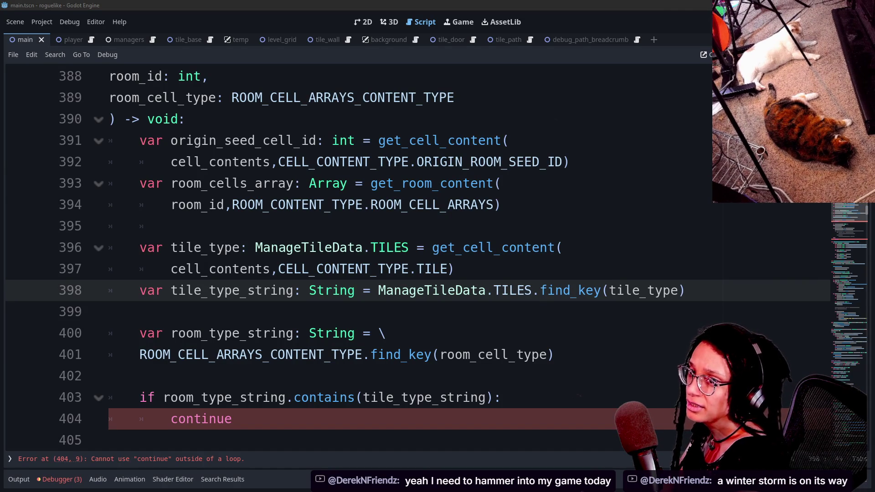
mouse_move(392, 141)
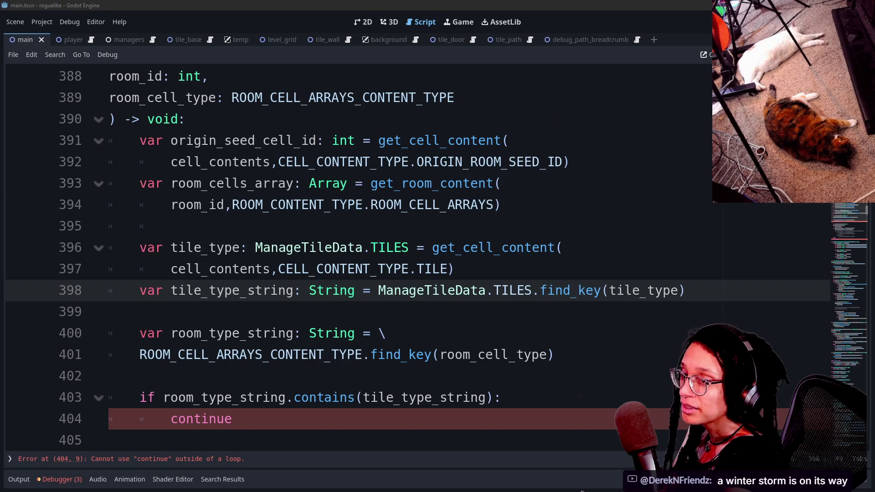
click(502, 204)
click(150, 226)
click(564, 248)
click(150, 226)
click(455, 269)
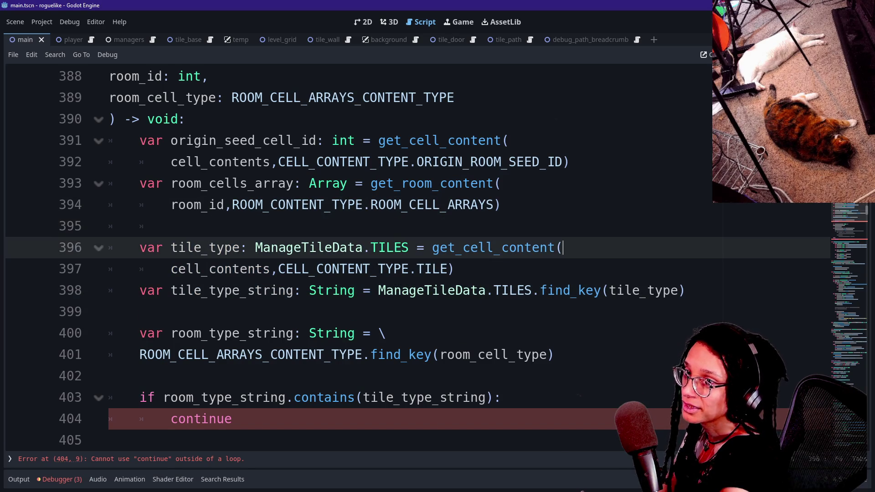
click(608, 290)
click(554, 355)
click(386, 333)
click(685, 290)
click(500, 183)
click(454, 269)
click(555, 355)
click(386, 333)
click(454, 269)
click(564, 247)
click(454, 269)
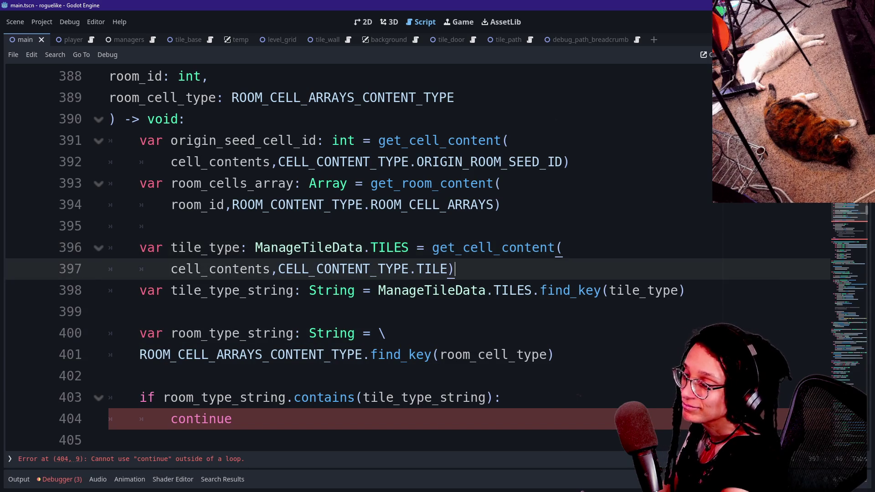
key(Down)
key(Down)
key(Down)
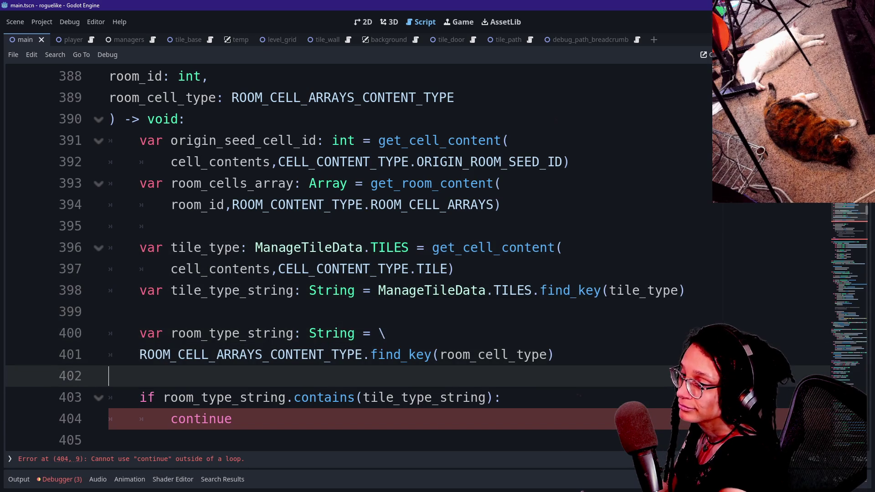
key(Down)
key(Down)
key(Up)
key(Up)
key(Up)
key(Down)
key(Down)
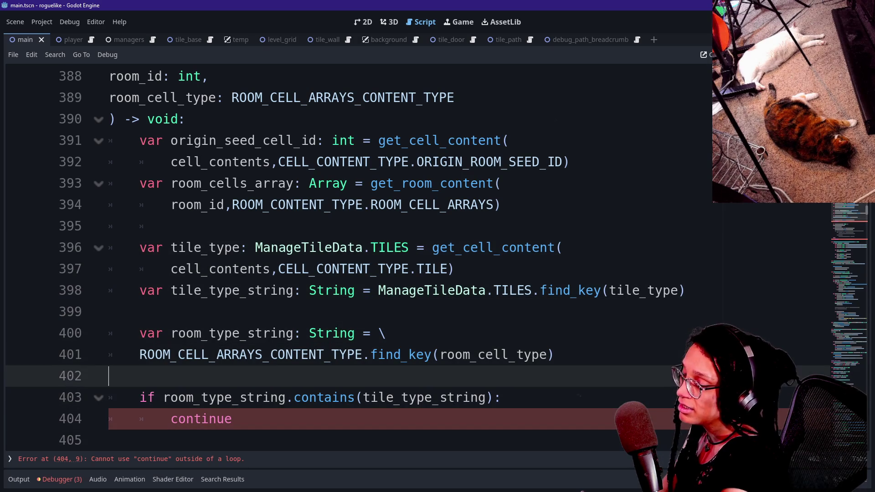
key(Up)
key(Up)
key(Down)
key(Down)
key(Down)
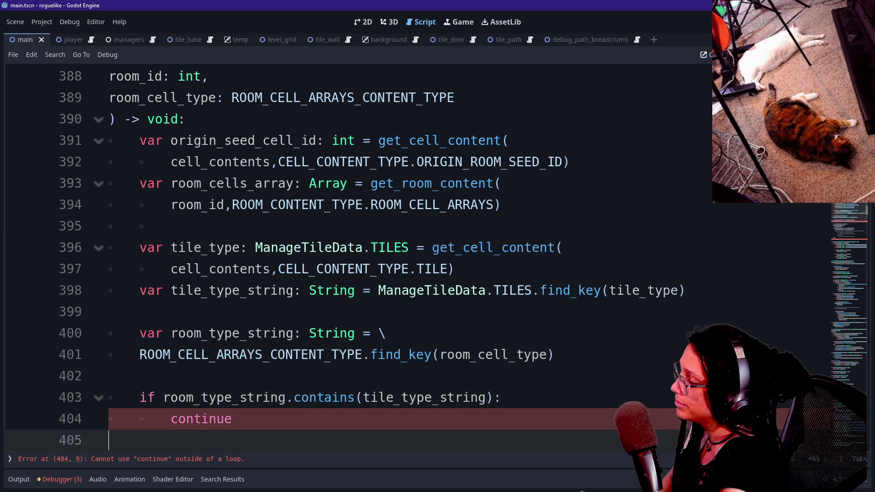
key(Down)
key(Down)
key(Up)
key(Up)
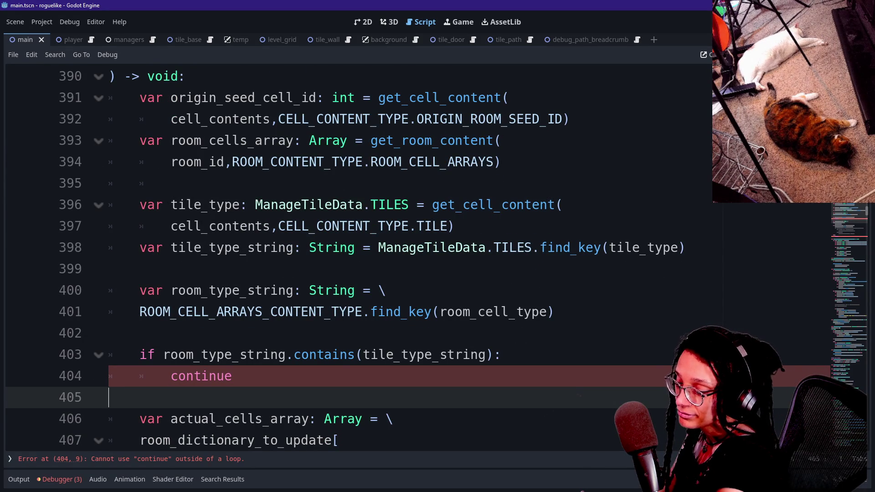
key(Up)
key(Up)
key(Up)
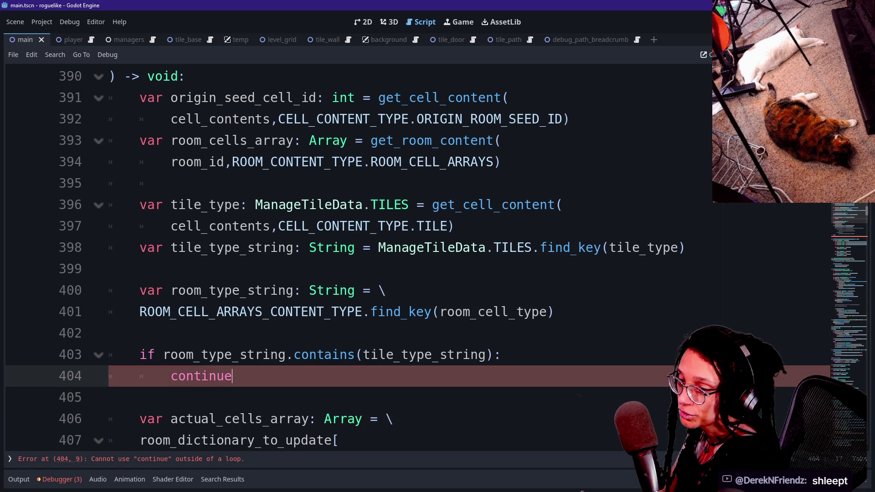
key(Up)
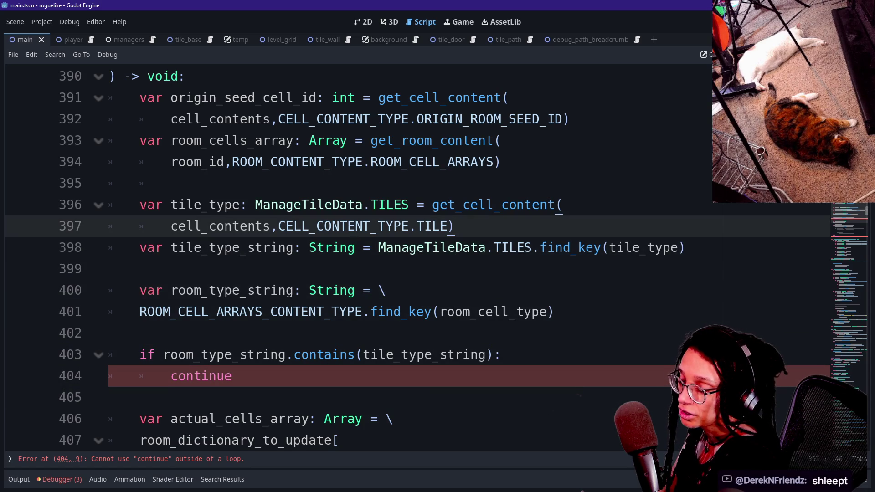
key(Up)
key(Down)
key(Down)
key(Down)
key(Down)
key(Down)
key(Up)
key(Up)
key(Up)
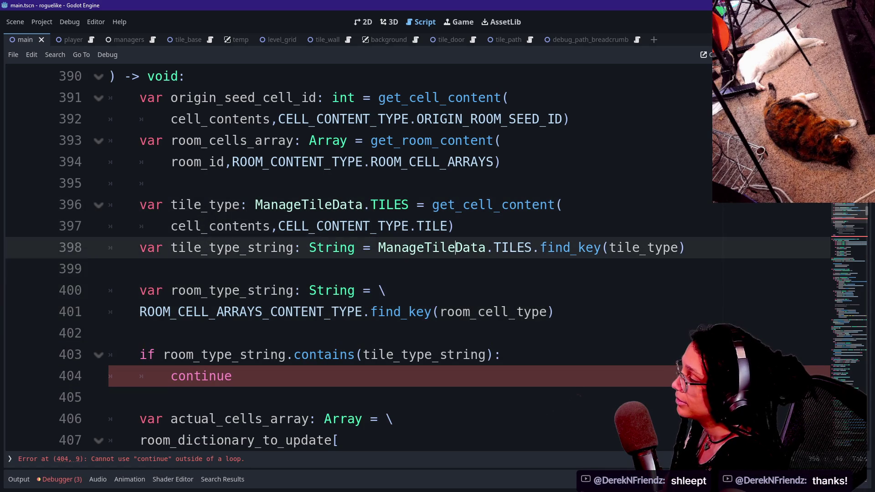
key(Up)
key(Up)
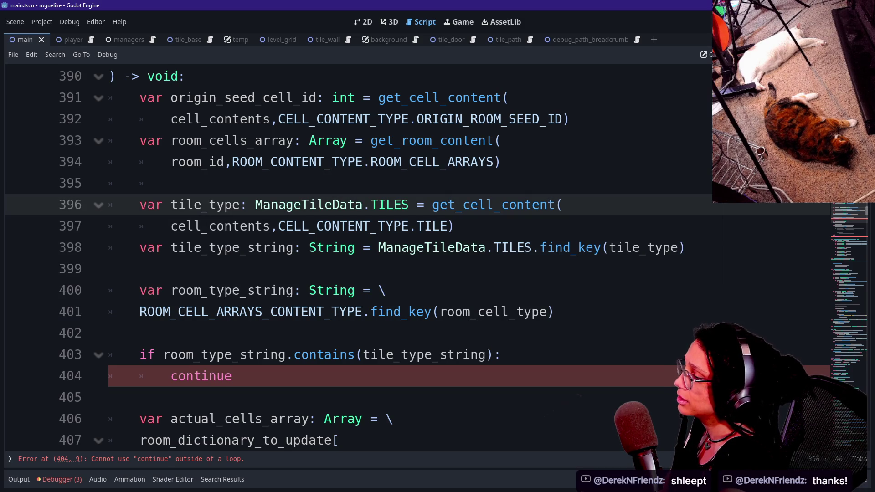
click(186, 248)
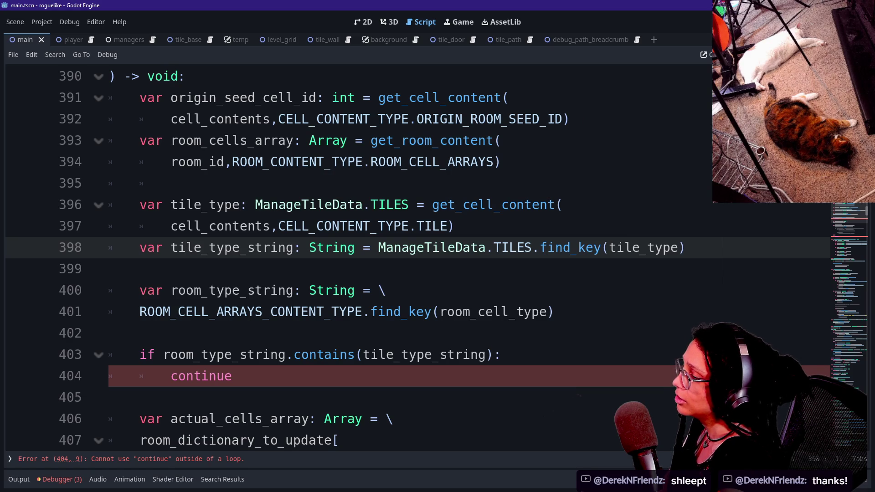
drag(562, 205, 388, 291)
click(150, 183)
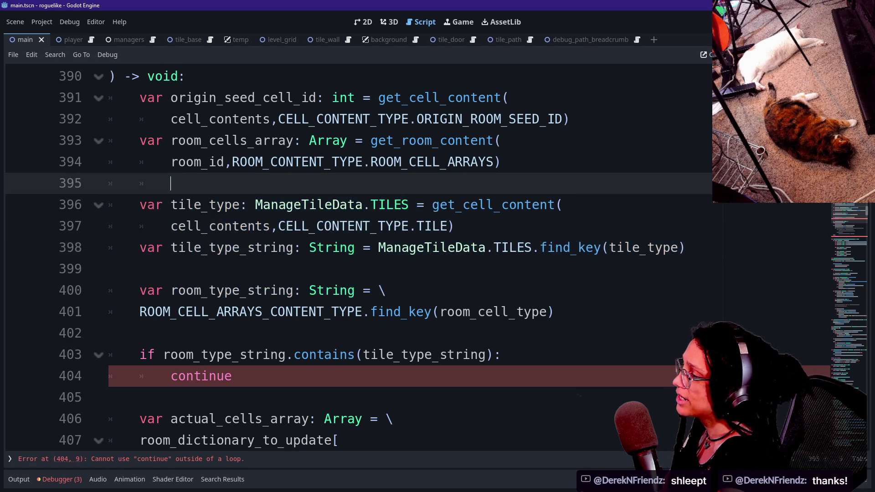
drag(140, 205, 609, 248)
click(610, 248)
Step: Rename the room cells variable on line 394 to room_cell_arrays
key(Up)
key(Up)
key(Up)
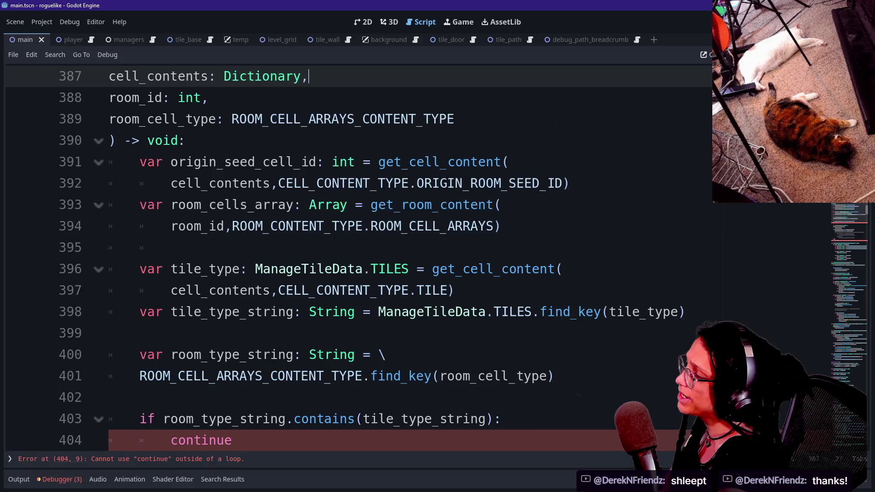
click(171, 247)
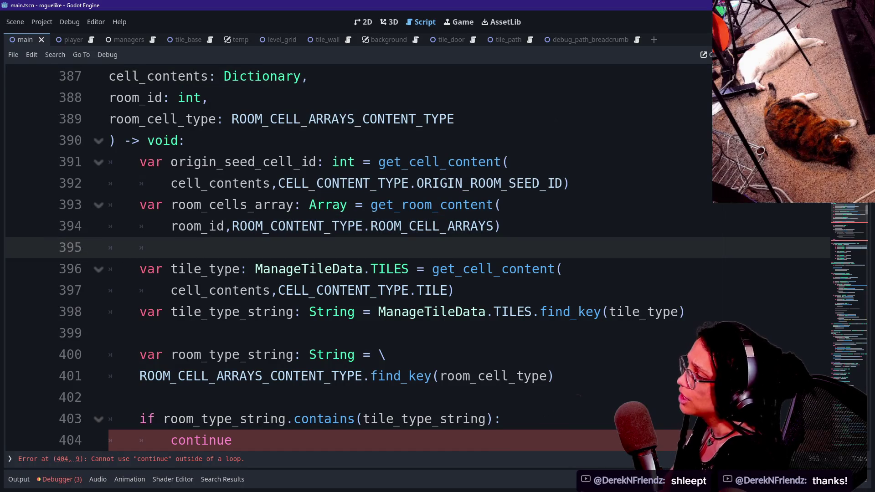
click(570, 183)
key(Return)
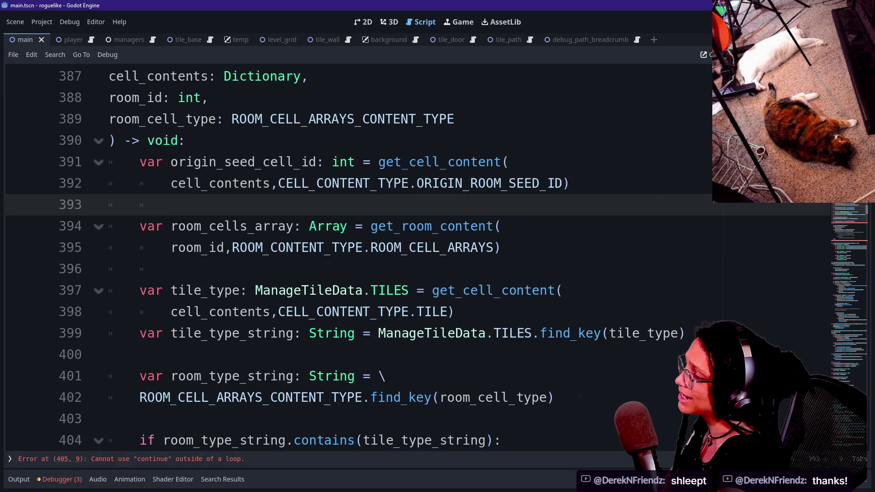
click(302, 226)
text(d)
key(BackSpace)
text(s)
click(241, 226)
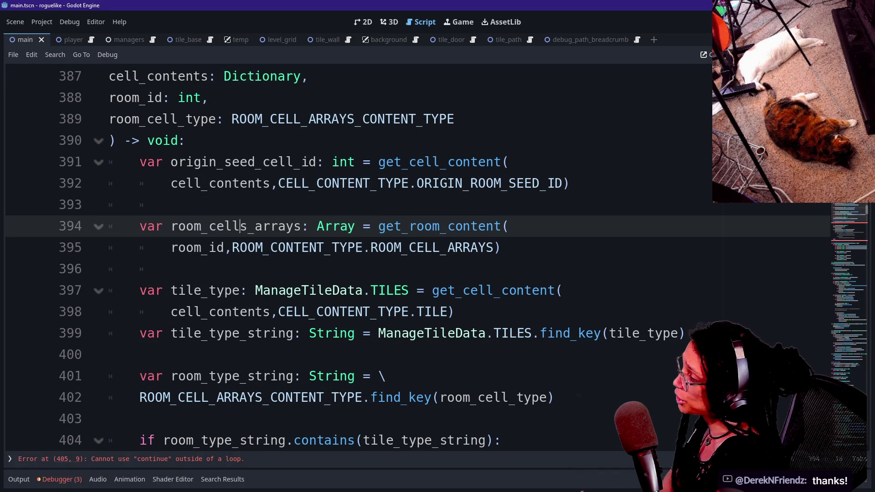
key(Delete)
Step: Change the room_cell_arrays type from Array to Dictionary using autocomplete
click(202, 248)
drag(201, 248, 500, 248)
click(500, 248)
click(252, 247)
key(Up)
key(Down)
key(Down)
key(Down)
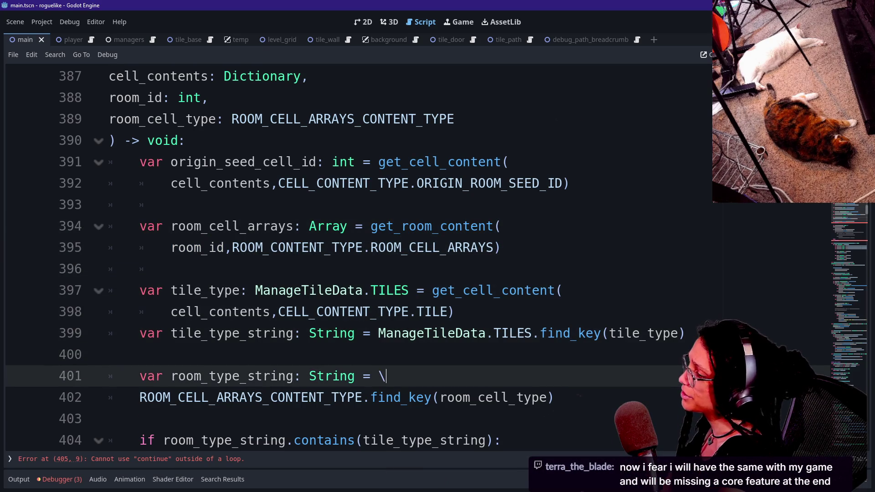
key(Down)
key(Down)
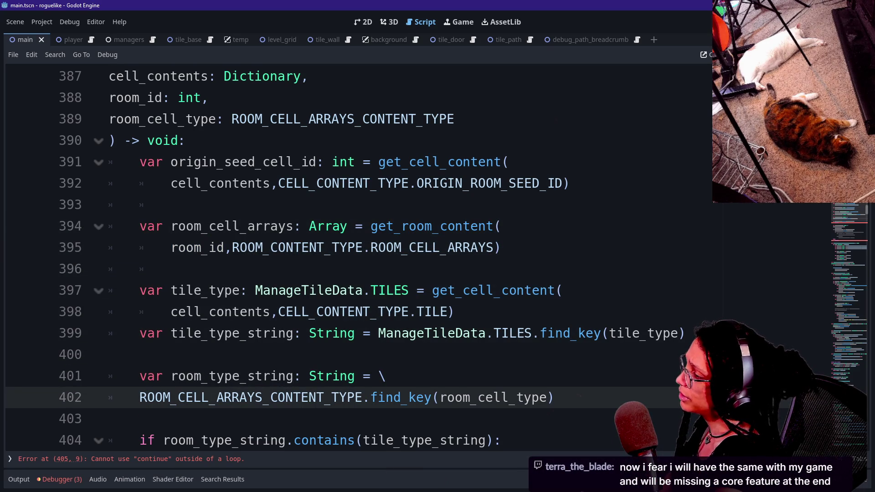
click(328, 226)
double_click(328, 226)
text(Dict)
key(Return)
Step: Review lines 396–399, then select the block from line 393 to line 401
click(171, 269)
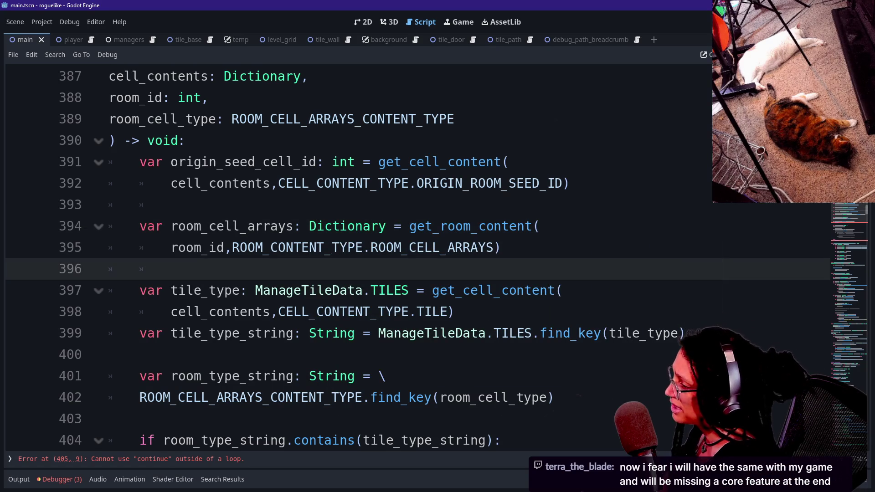
mouse_move(328, 228)
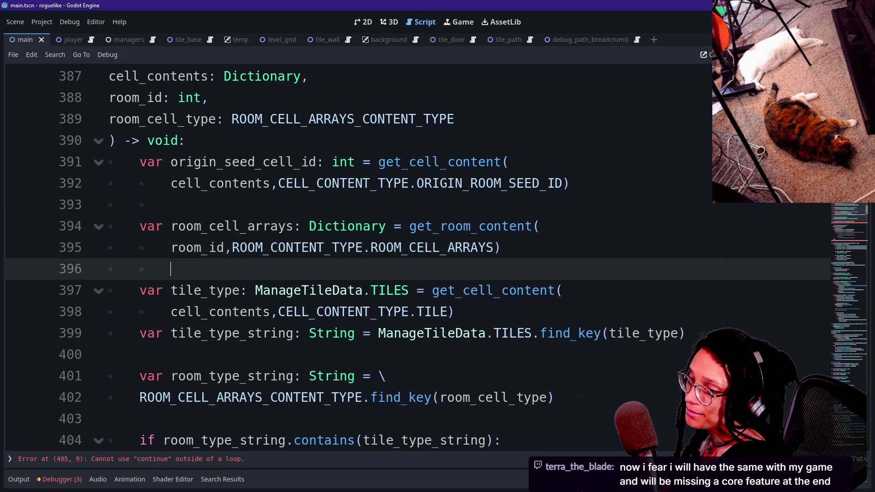
click(171, 290)
mouse_move(479, 248)
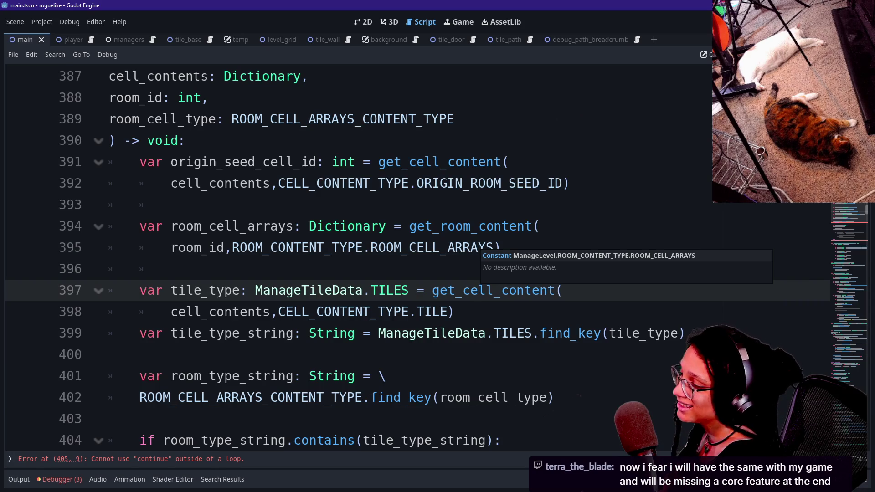
click(501, 184)
click(533, 291)
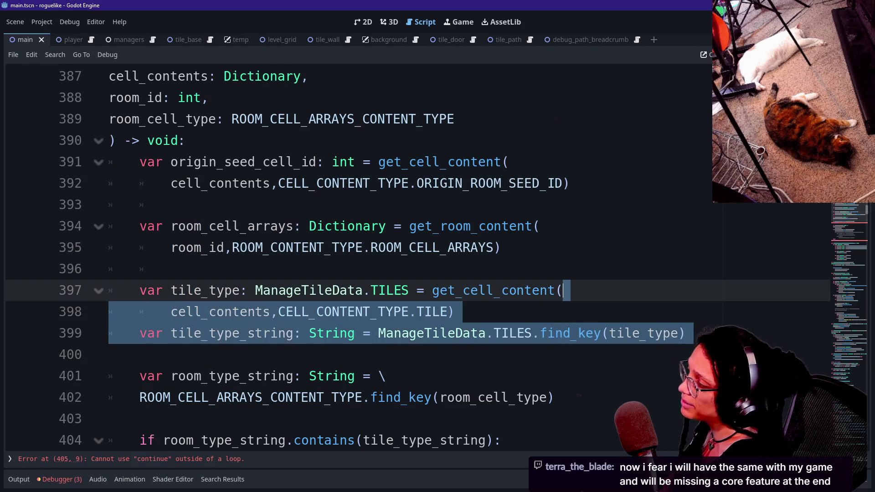
click(501, 248)
click(171, 204)
drag(109, 226, 570, 291)
click(137, 355)
drag(109, 354, 478, 226)
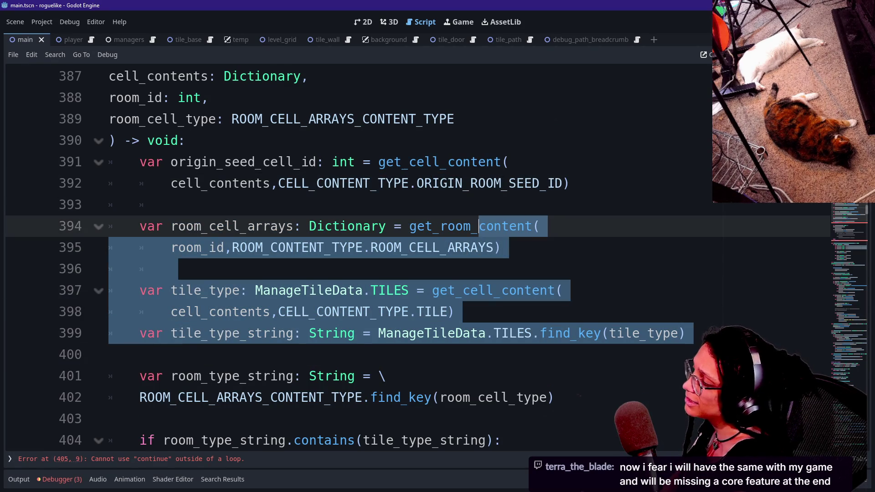
mouse_move(140, 376)
mouse_down()
mouse_move(171, 183)
mouse_move(140, 205)
mouse_up()
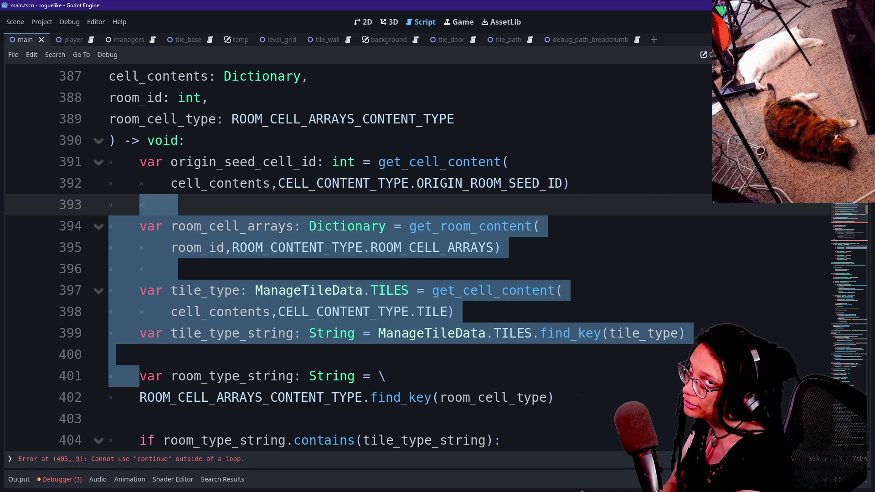
key(Escape)
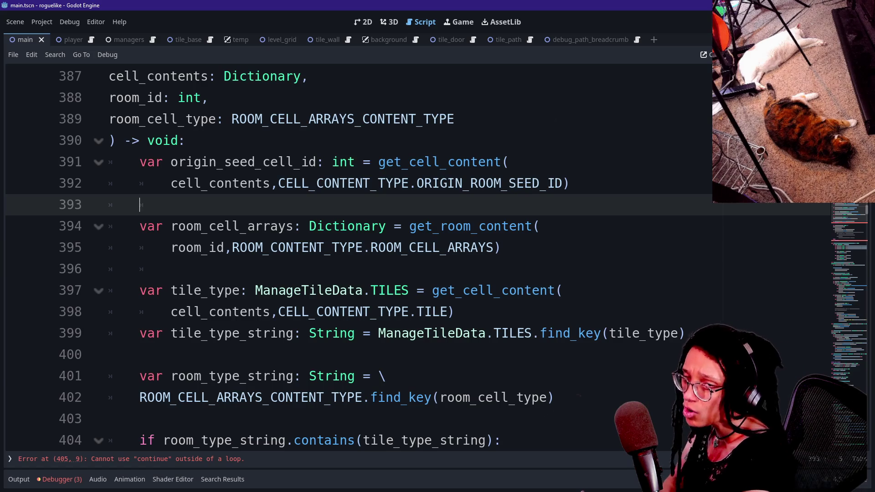
click(110, 355)
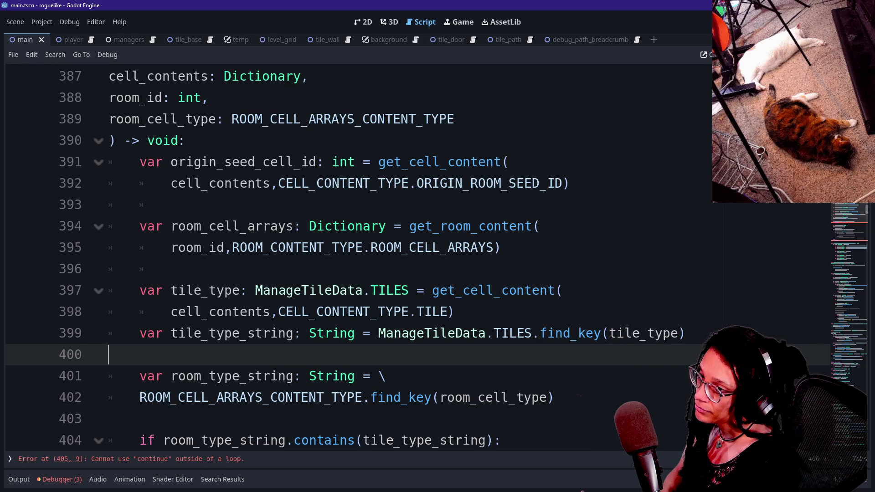
click(386, 376)
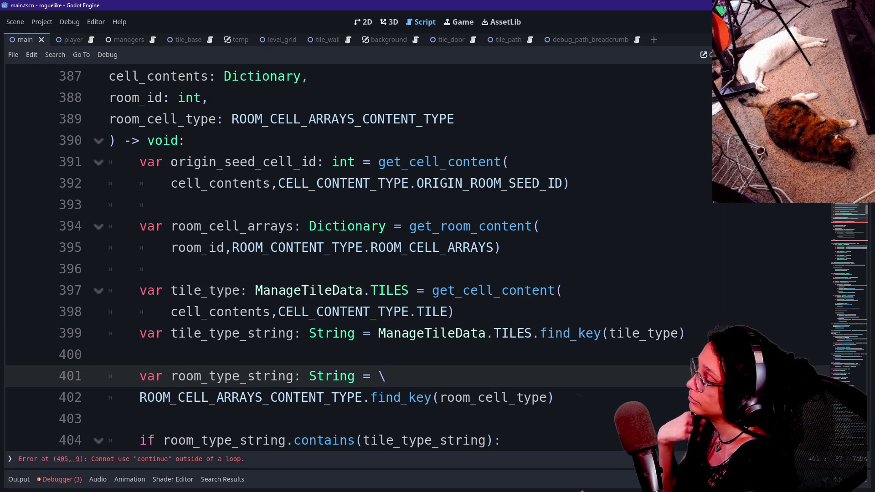
key(Down)
key(Down)
key(Down)
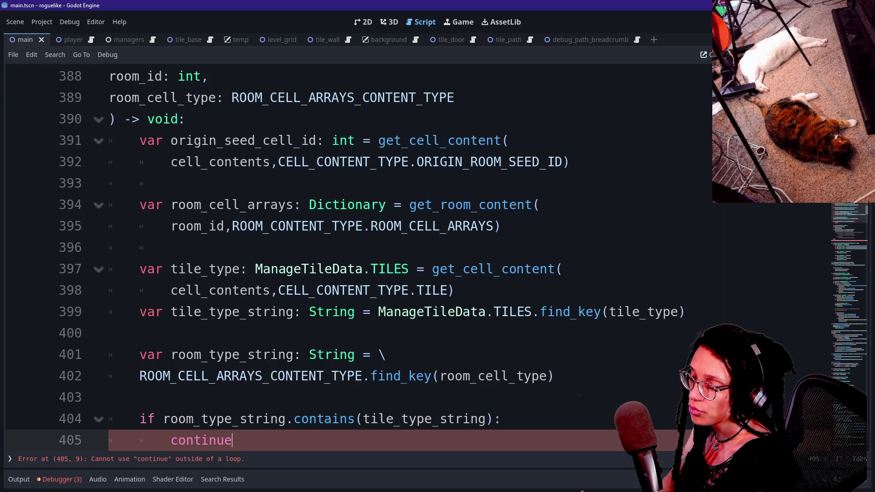
Step: Review the function body from the find_key line up to origin_seed_cell_id
key(Up)
key(Up)
key(Up)
key(Down)
key(Down)
key(Down)
key(Down)
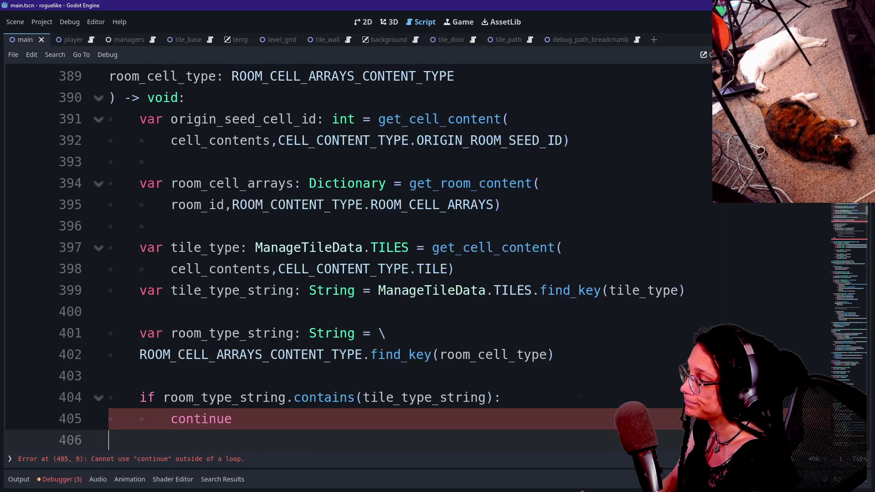
key(Up)
key(Up)
key(Up)
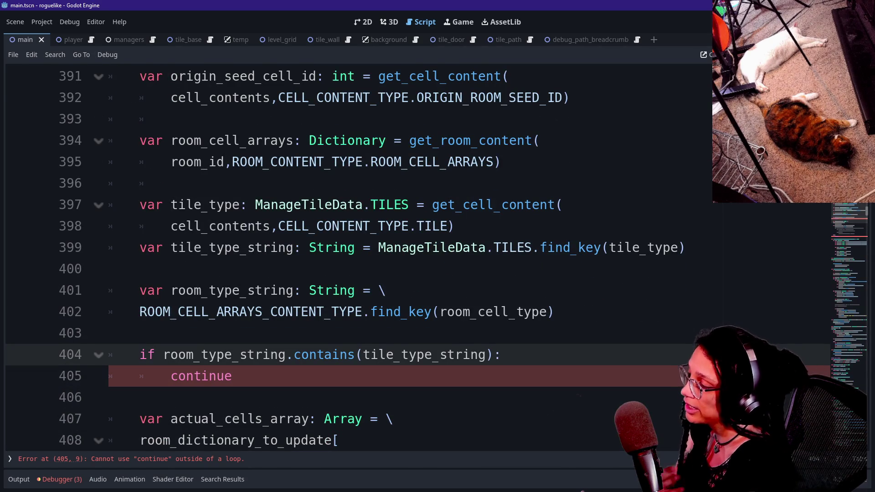
key(Up)
key(Up)
key(Down)
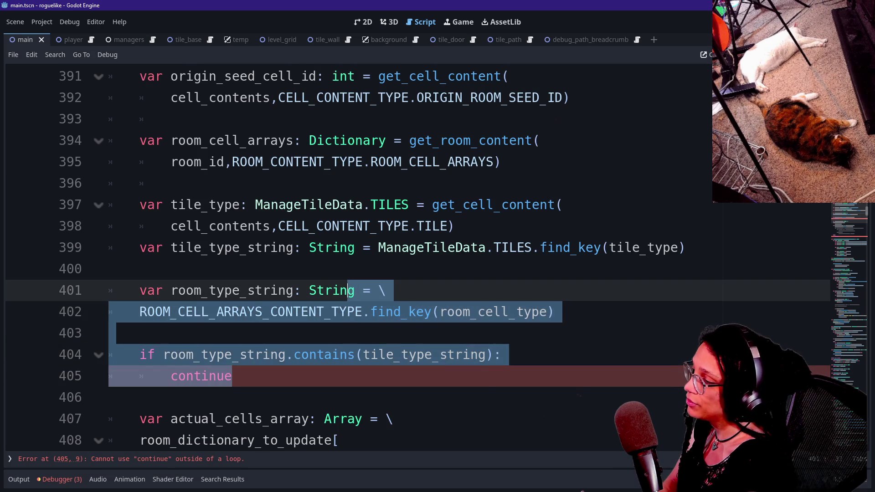
click(401, 312)
key(Down)
key(Down)
key(Down)
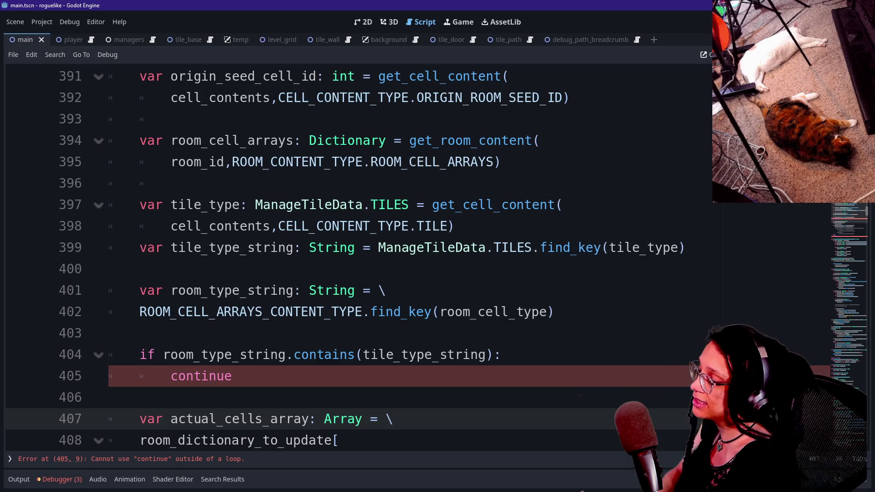
scroll(364, 255, up, 3)
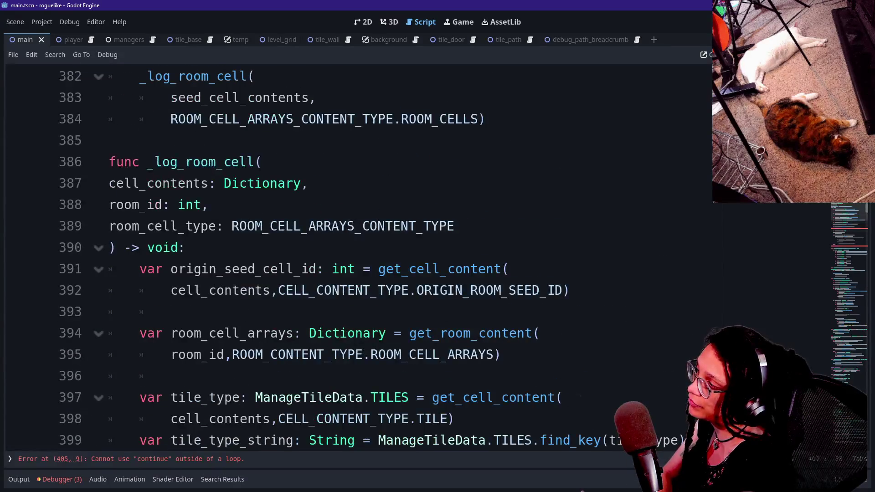
drag(110, 162, 350, 269)
click(351, 269)
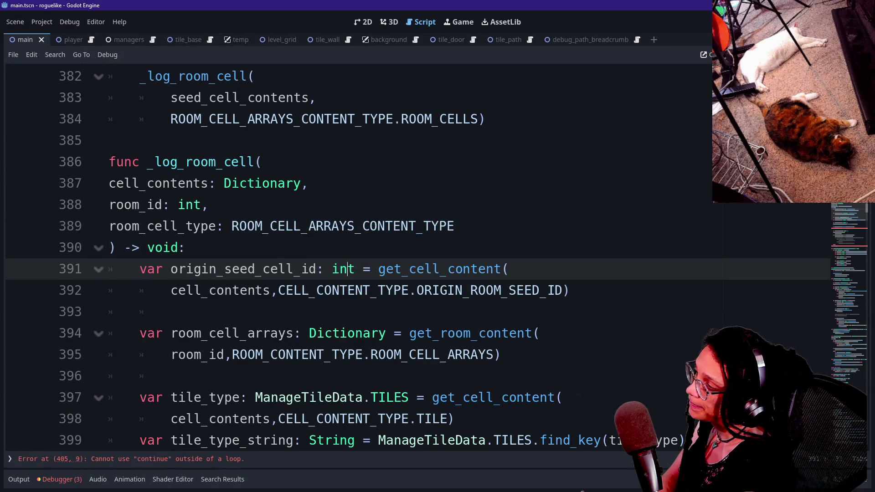
Step: Extend the actual_cells_array assignment with room_dictionary_to_update[room_cell_type] on new lines
click(263, 226)
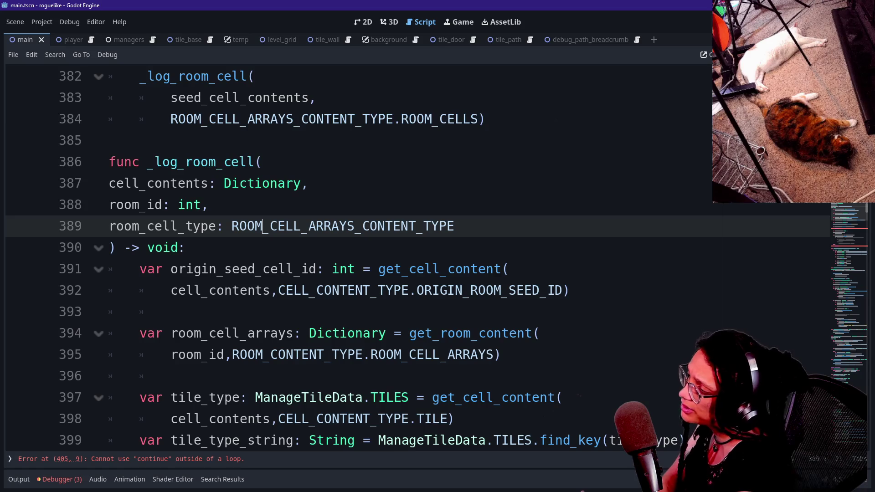
key(shift+Up)
key(Left)
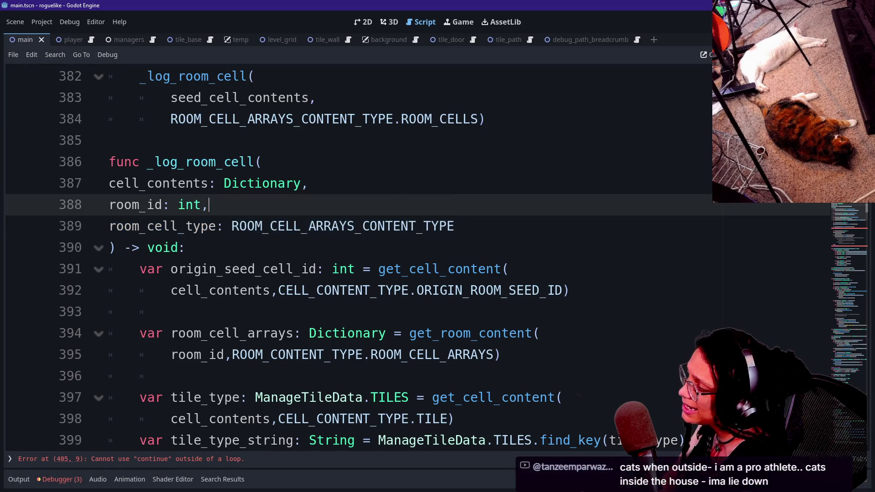
key(Down)
key(Down)
key(Down)
key(Down)
key(Down)
key(End)
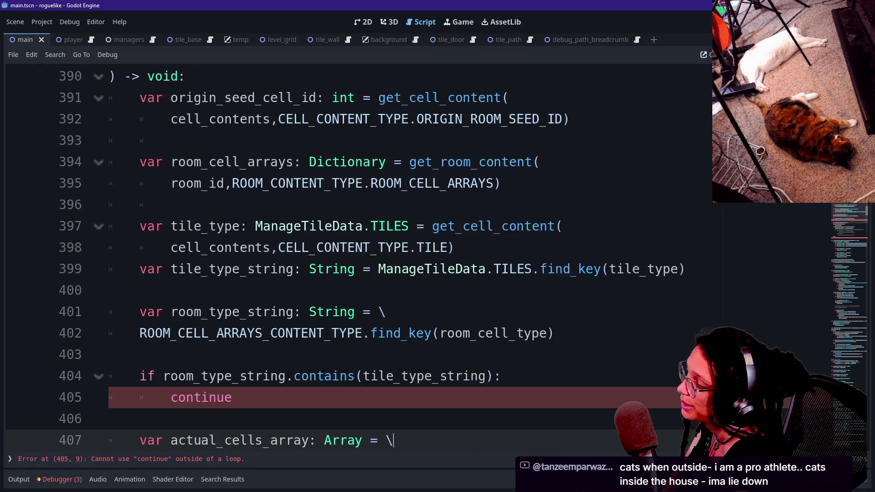
key(Return)
text(room_dictionary_to_update[)
key(Return)
text(room_cell_type])
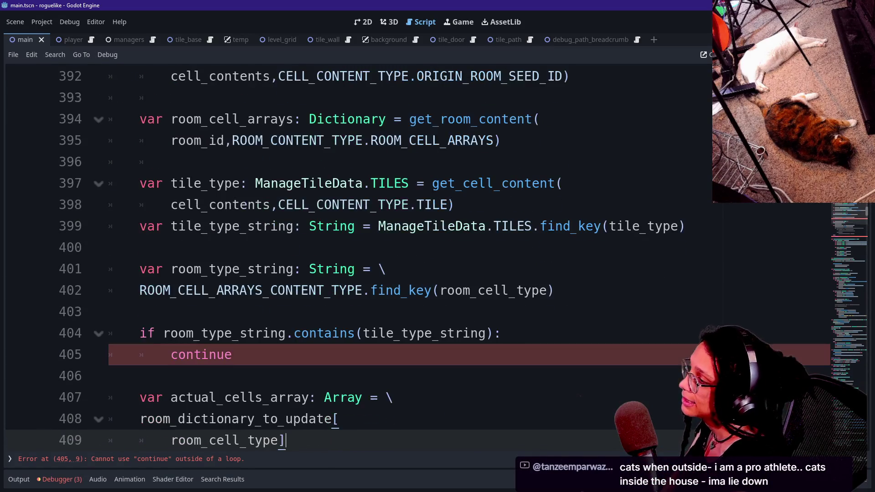
Step: Delete the room type comparison block on lines 400–404
key(Up)
key(Up)
key(Up)
key(shift+Up)
key(shift+Up)
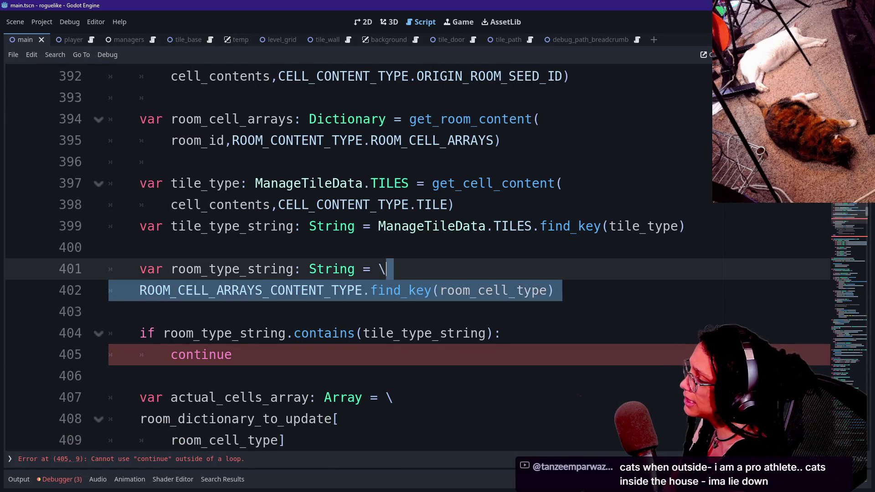
key(shift+Up)
key(Left)
key(shift+Down)
key(shift+Down)
key(shift+End)
key(Right)
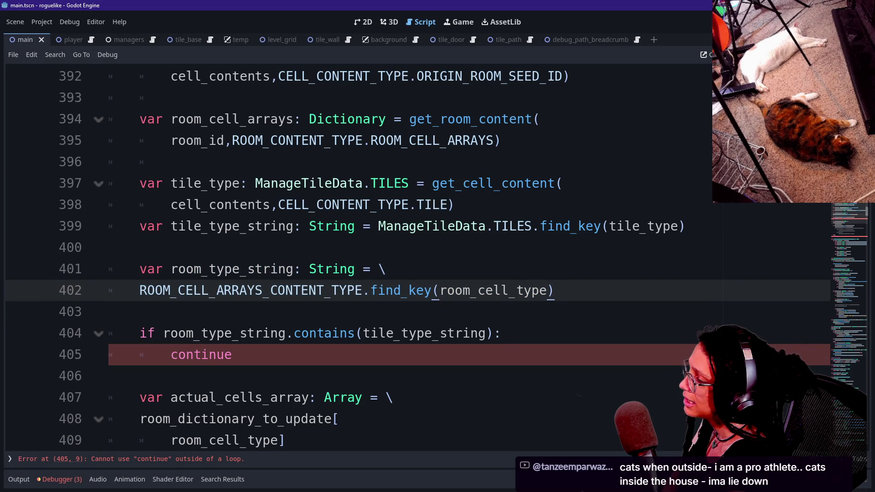
key(shift+Up)
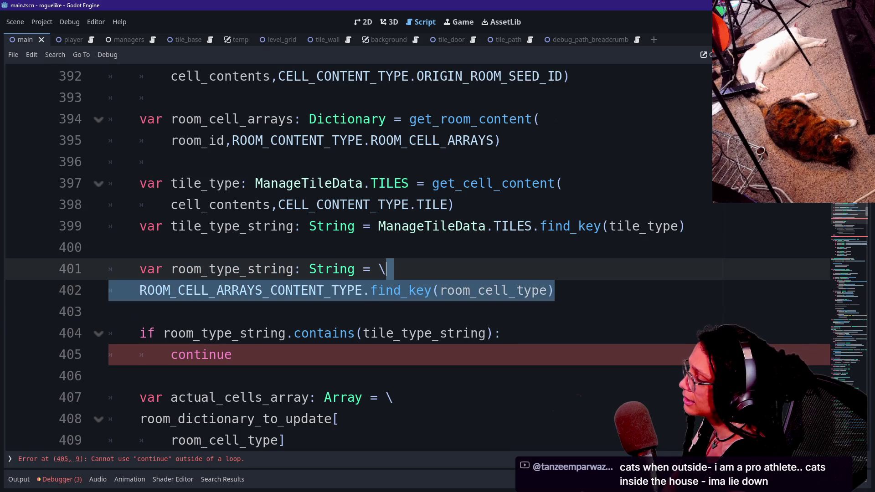
key(Left)
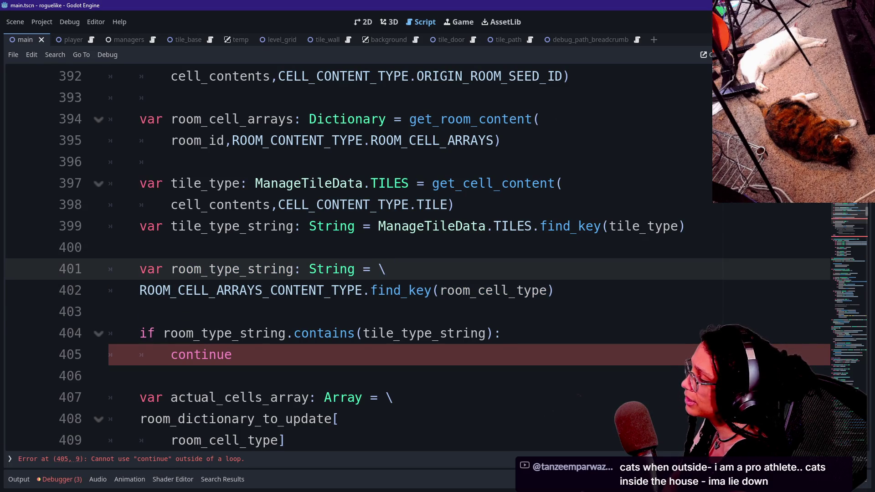
key(Down)
key(Down)
key(Down)
key(shift+Up)
key(shift+Up)
key(shift+Up)
key(BackSpace)
Step: Delete the tile_type lines 398–399, then the blank line and stray continue
key(shift+Up)
key(shift+Up)
key(shift+Up)
key(shift+Up)
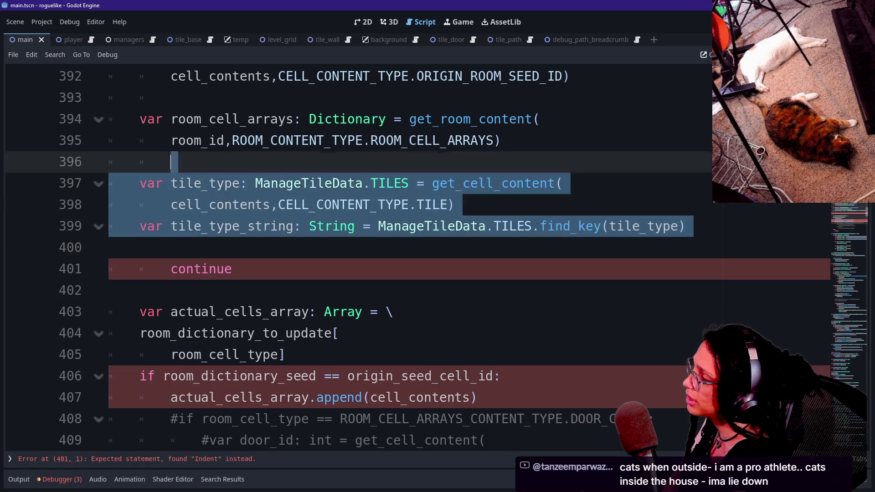
key(BackSpace)
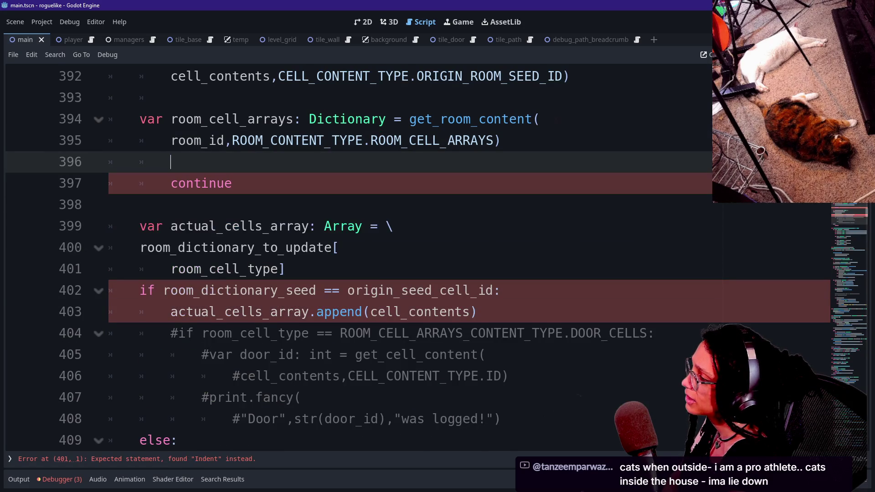
key(Up)
key(Down)
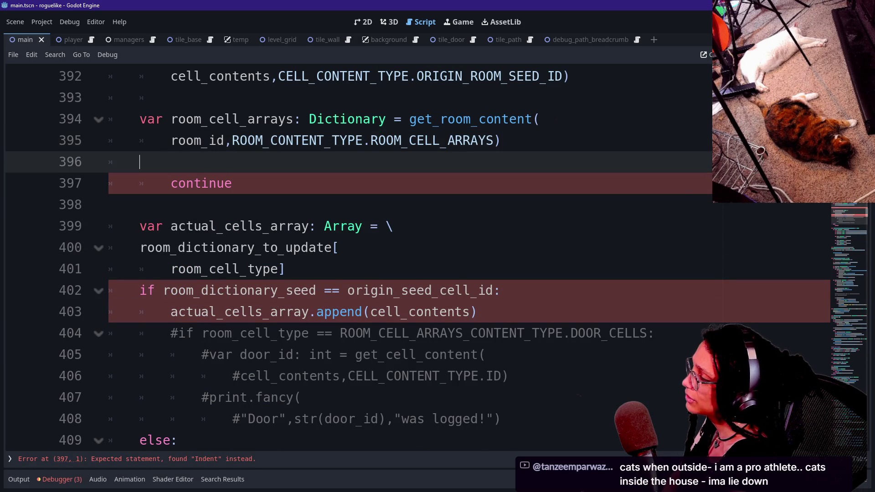
key(Down)
key(Down)
key(Down)
key(shift+Up)
key(shift+Up)
key(Up)
key(ctrl+shift+k)
key(ctrl+shift+k)
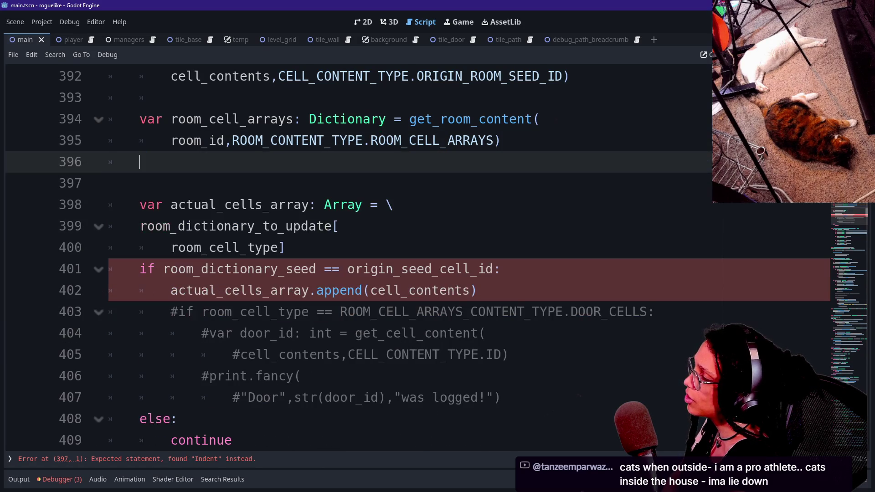
key(Left)
scroll(418, 256, up, 3)
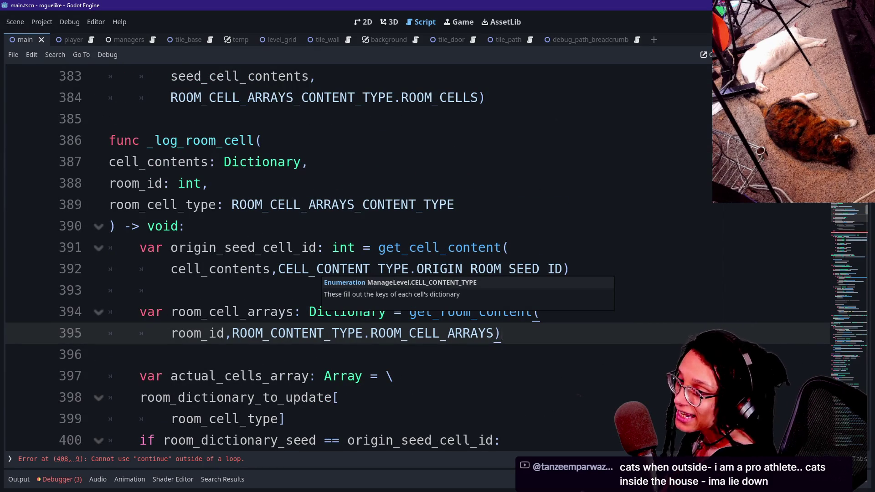
Step: Insert an unindented blank line after the room_cell_type] lookup, before the if check
click(185, 226)
key(Down)
key(Down)
key(Down)
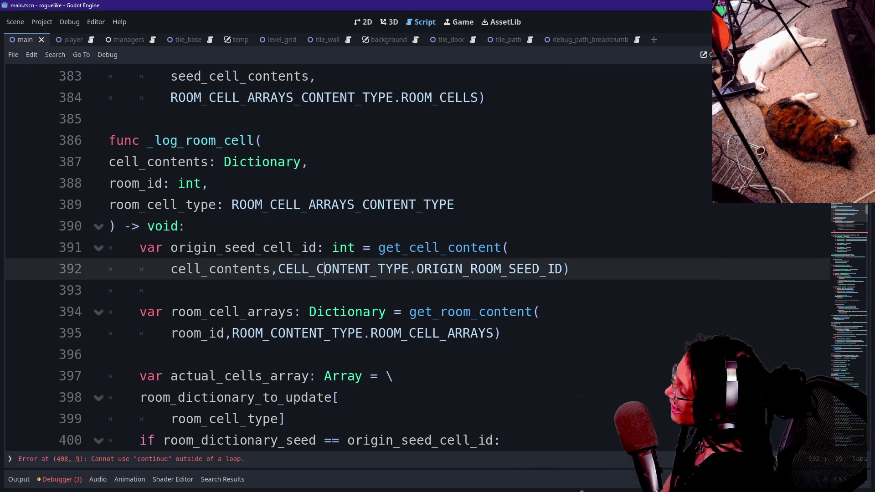
key(Down)
key(Down)
key(Down)
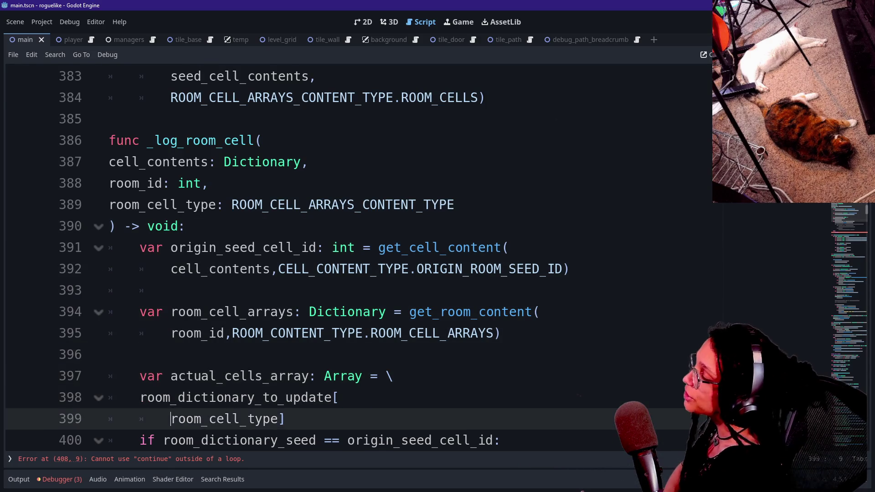
key(Down)
click(286, 290)
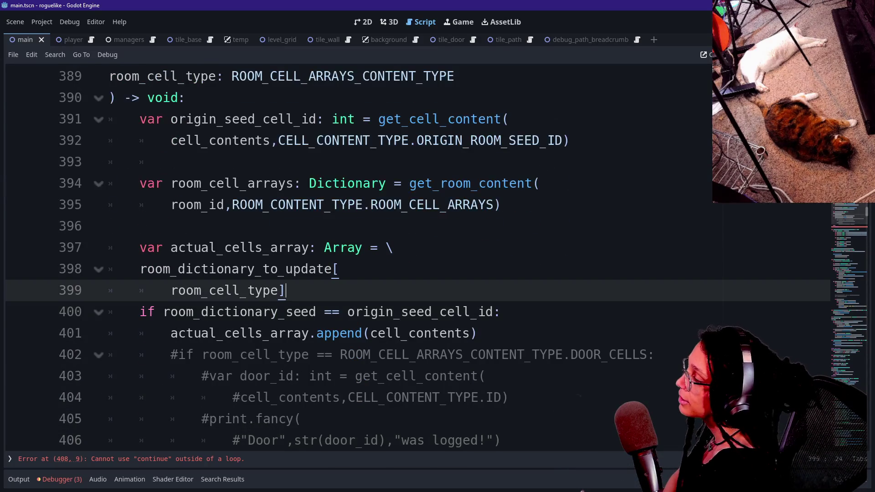
key(Return)
key(Up)
key(Up)
key(Up)
key(Down)
key(Down)
key(Down)
key(BackSpace)
key(BackSpace)
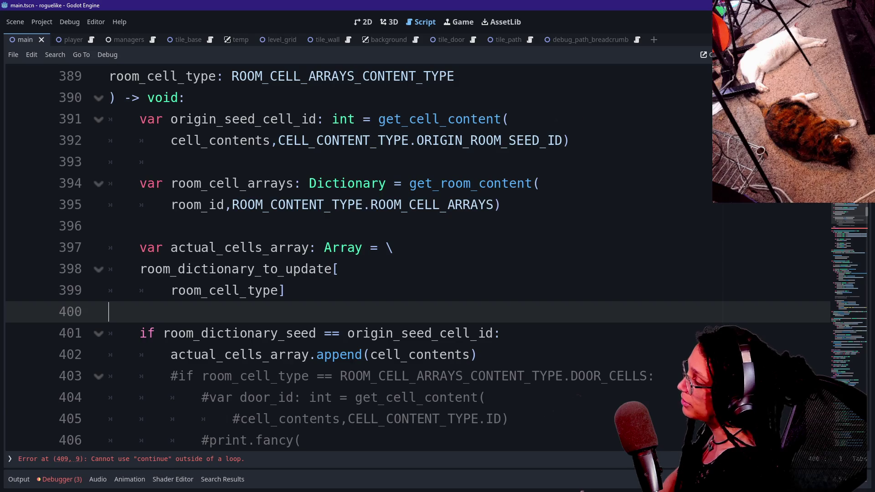
Step: Select the lines from the commented print call through else:
key(Down)
key(Down)
key(Down)
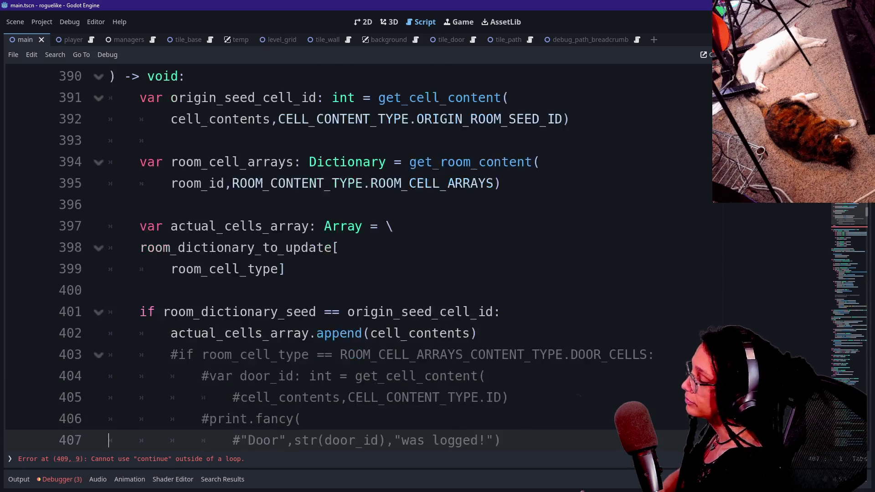
key(Down)
key(Up)
key(Up)
key(Up)
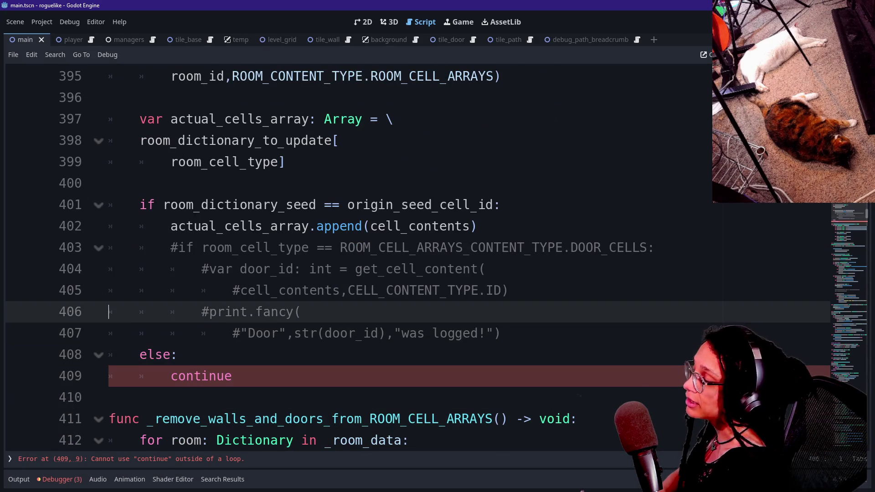
key(Up)
key(Up)
key(Up)
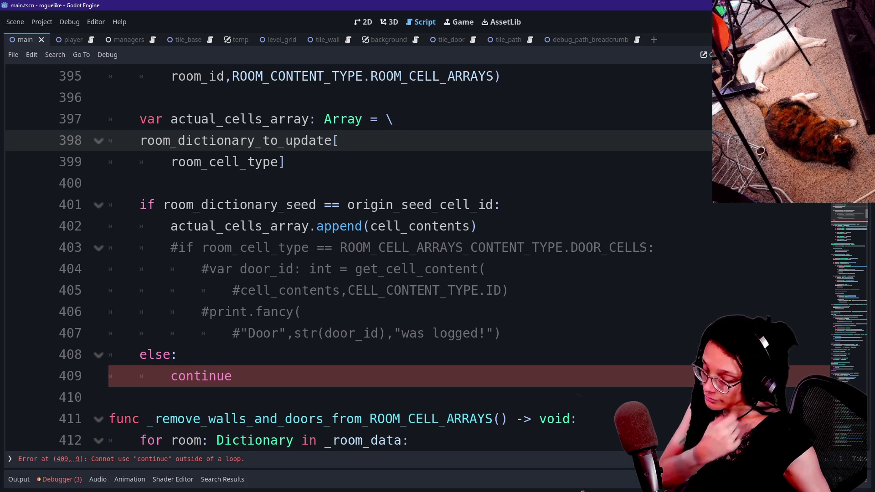
drag(308, 312, 178, 354)
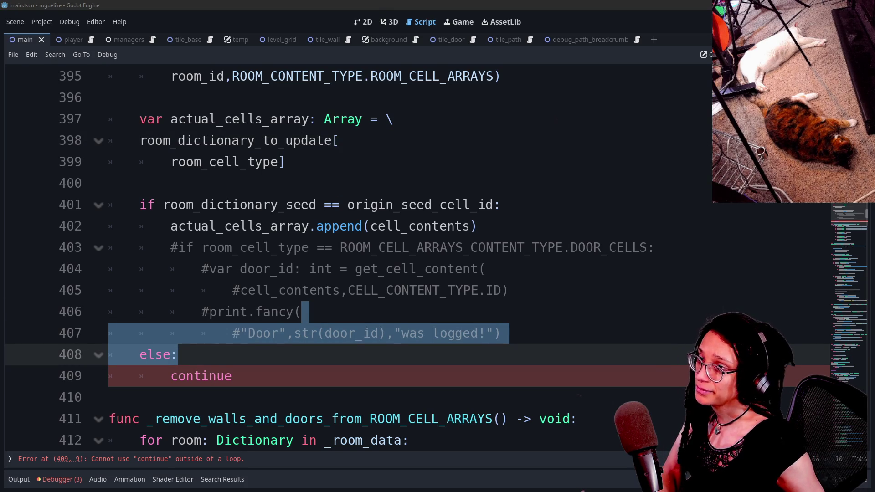
Step: Check the else and commented print lines, then return to the function header
click(233, 376)
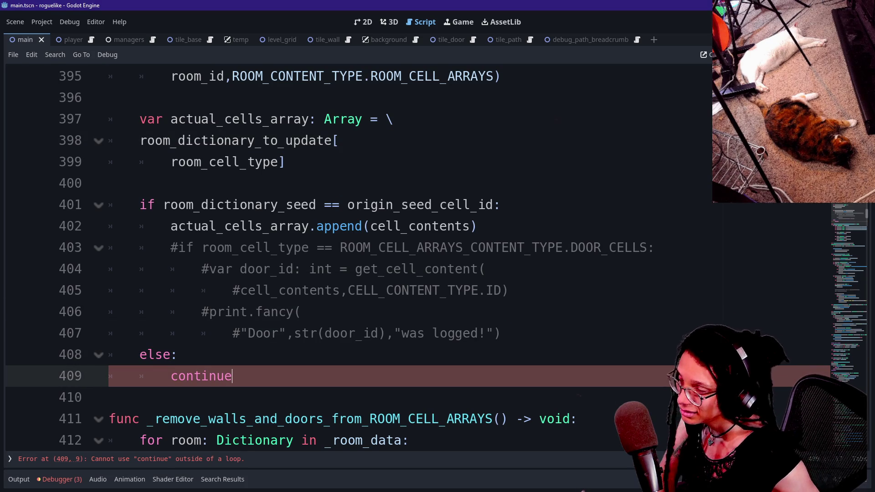
click(177, 354)
click(483, 333)
click(302, 312)
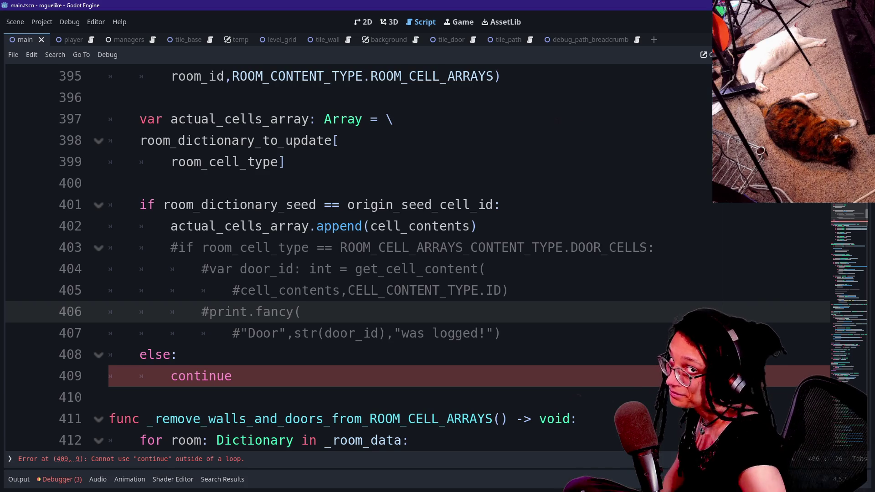
click(381, 248)
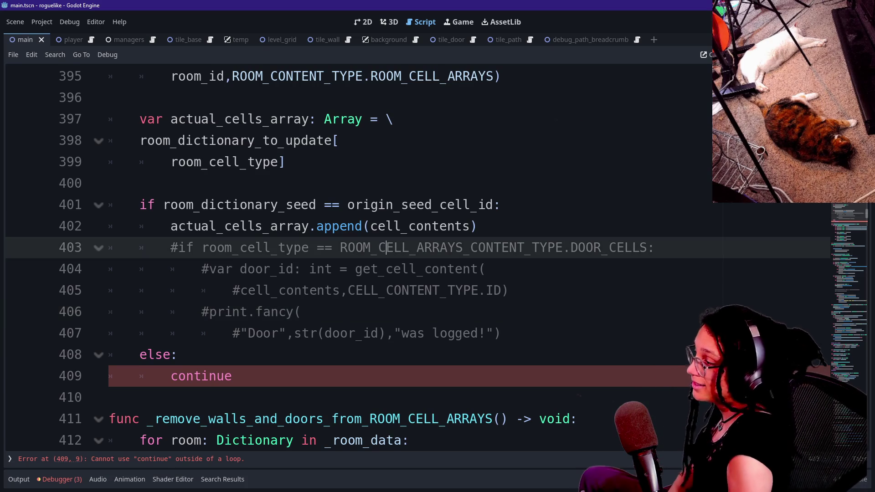
click(387, 204)
key(Up)
key(Up)
key(Up)
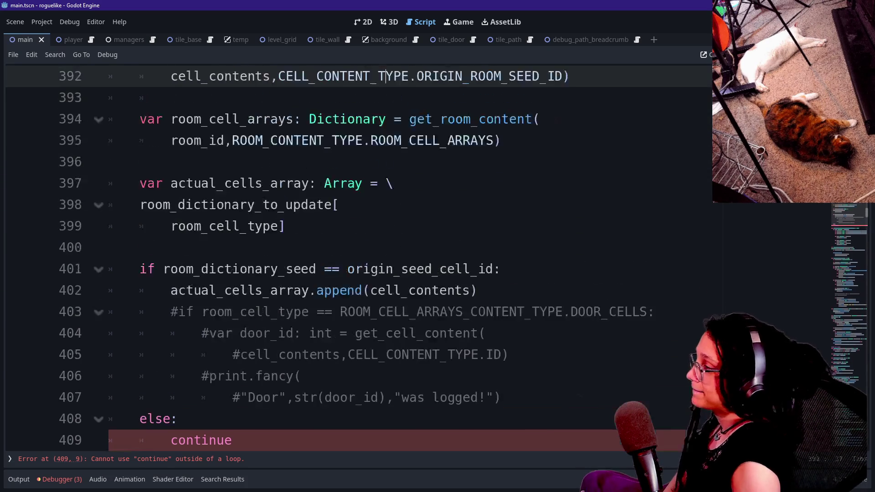
key(Down)
key(Down)
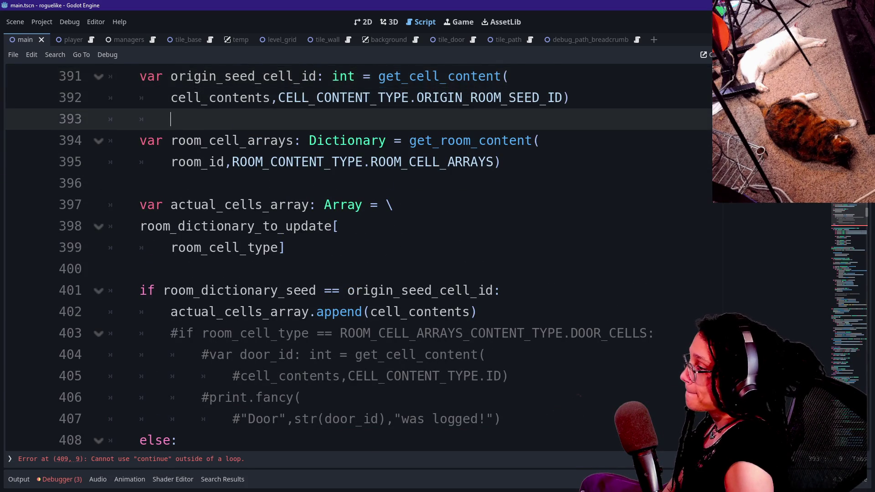
key(Up)
key(Up)
key(Up)
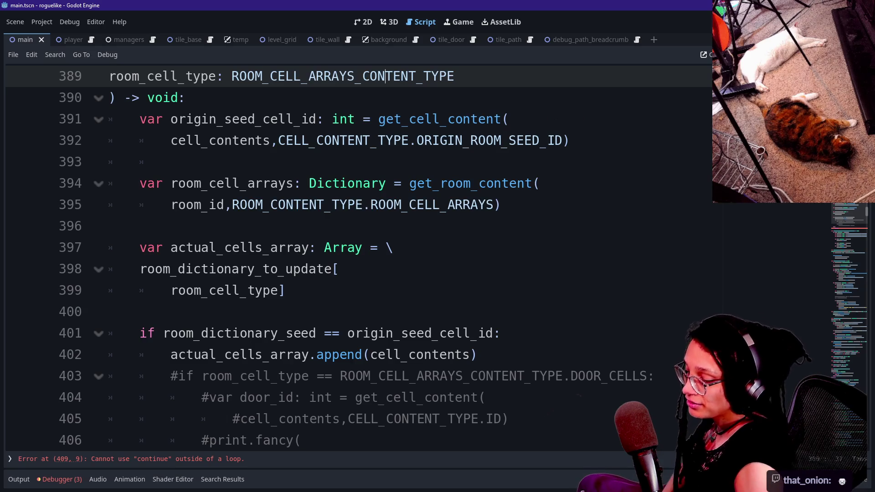
Step: Delete the leftover tab indentation on blank line 393 between the two lookups
key(Down)
key(Down)
key(Down)
key(Up)
key(Up)
key(Up)
key(Down)
key(Down)
key(Down)
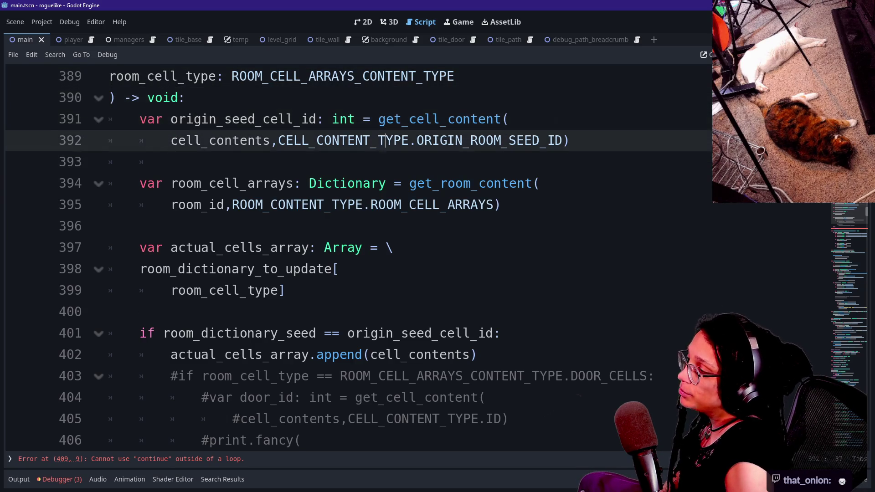
key(Up)
key(Up)
key(Down)
key(Up)
key(Up)
key(Down)
key(Down)
key(Down)
key(Up)
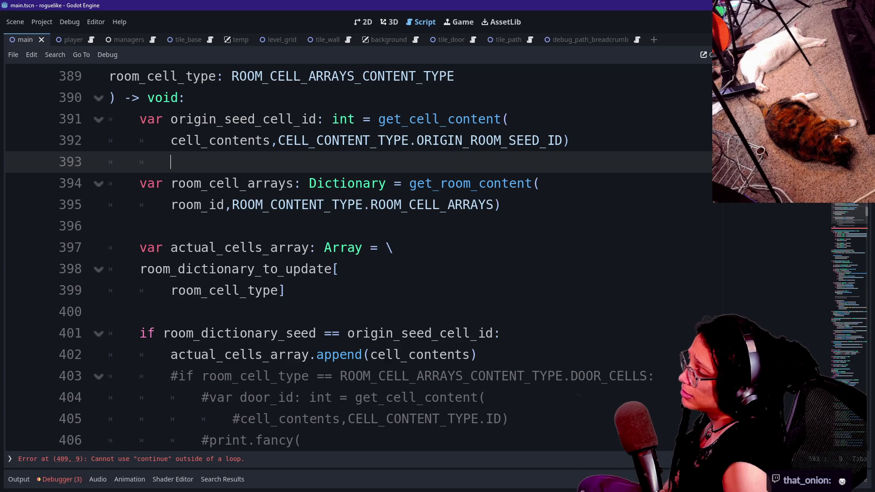
key(End)
key(Home)
key(Down)
key(Down)
key(Up)
key(Up)
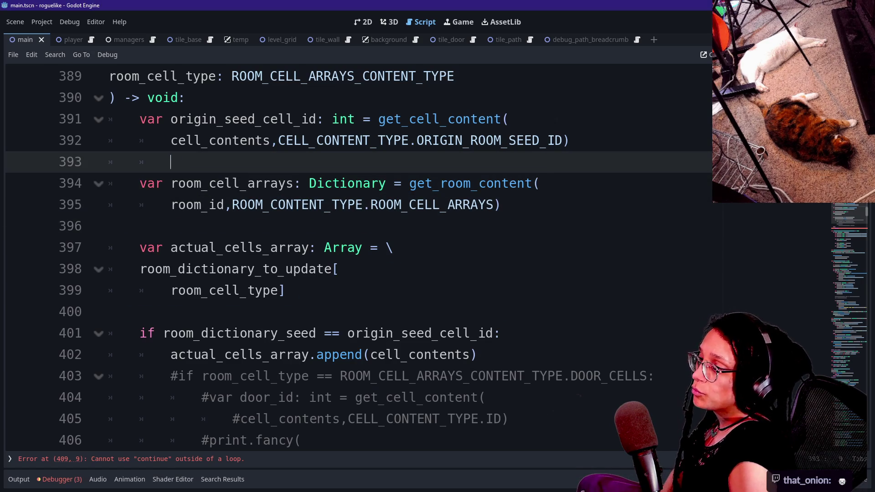
click(511, 119)
click(171, 162)
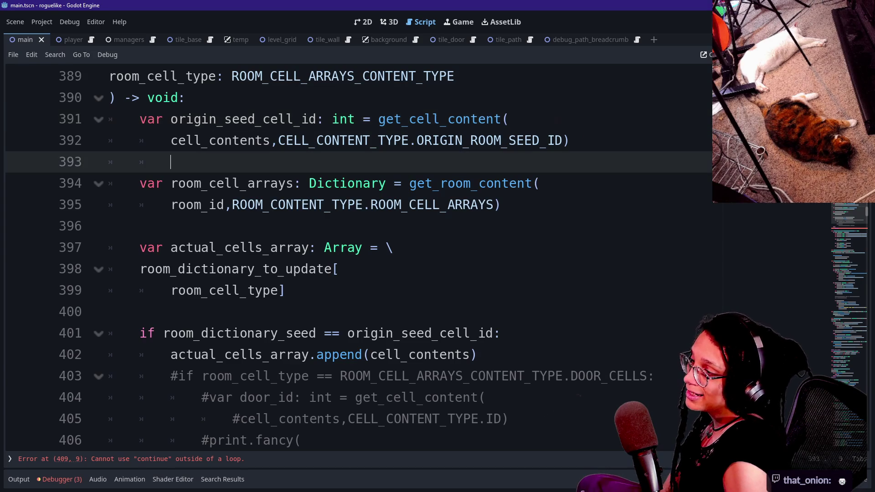
key(BackSpace)
key(BackSpace)
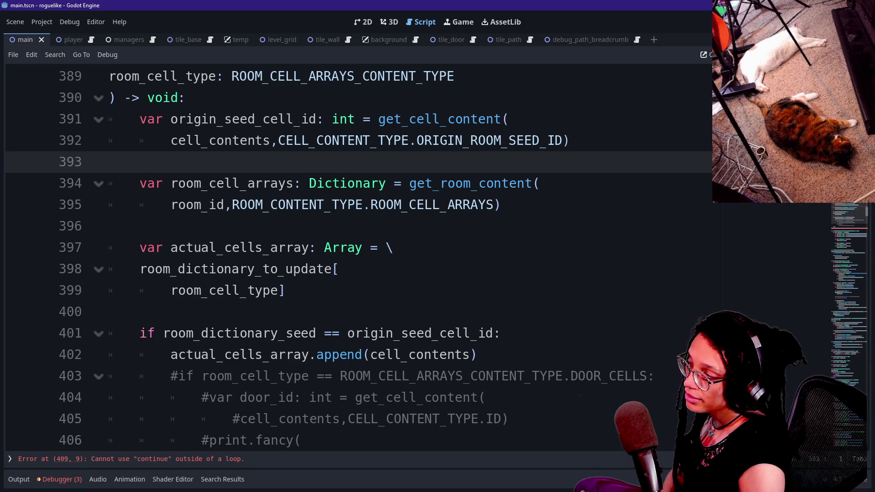
key(Down)
key(Down)
key(Down)
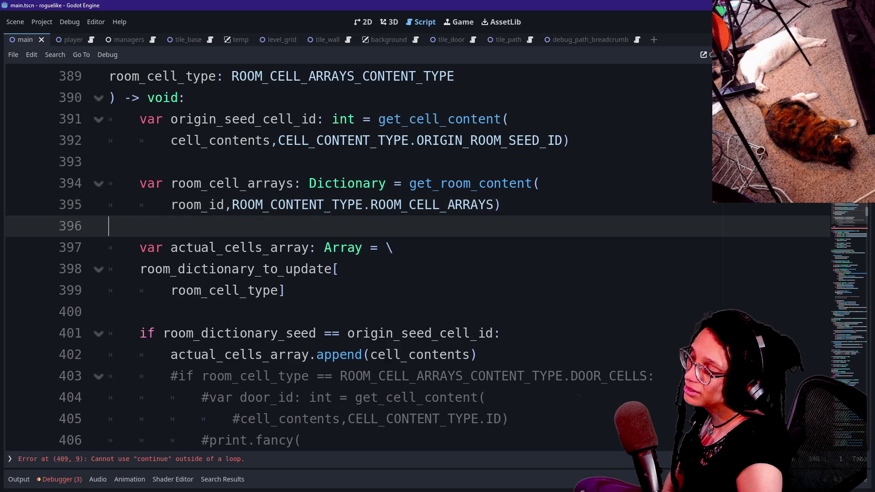
key(Down)
key(Up)
key(Down)
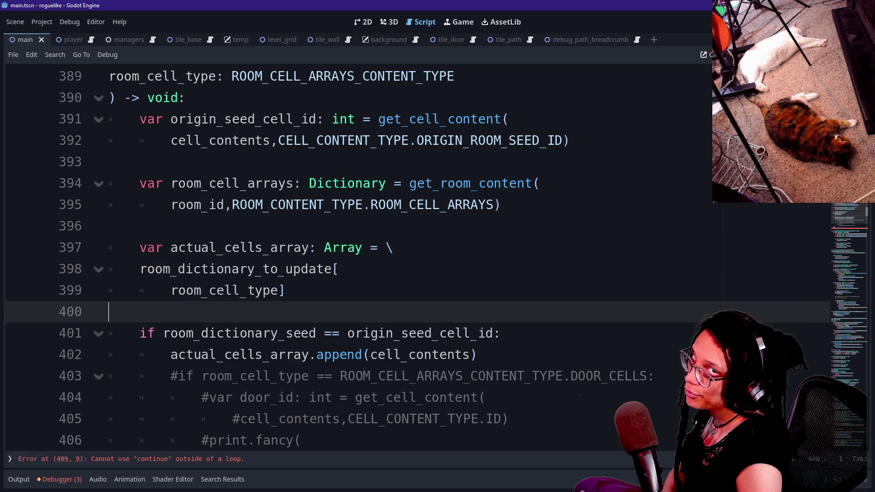
key(Down)
key(Down)
key(Down)
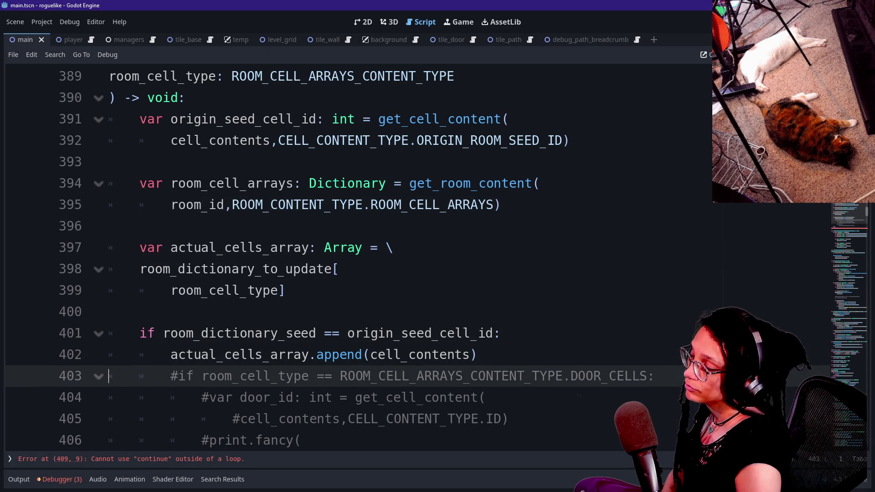
key(Up)
key(Up)
key(Up)
key(Home)
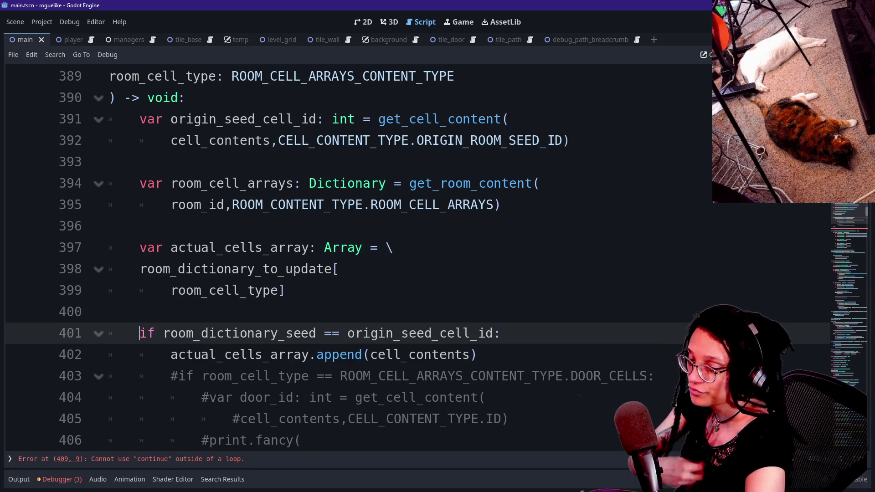
mouse_move(109, 161)
mouse_down()
mouse_move(110, 226)
mouse_move(219, 269)
mouse_move(110, 226)
mouse_up()
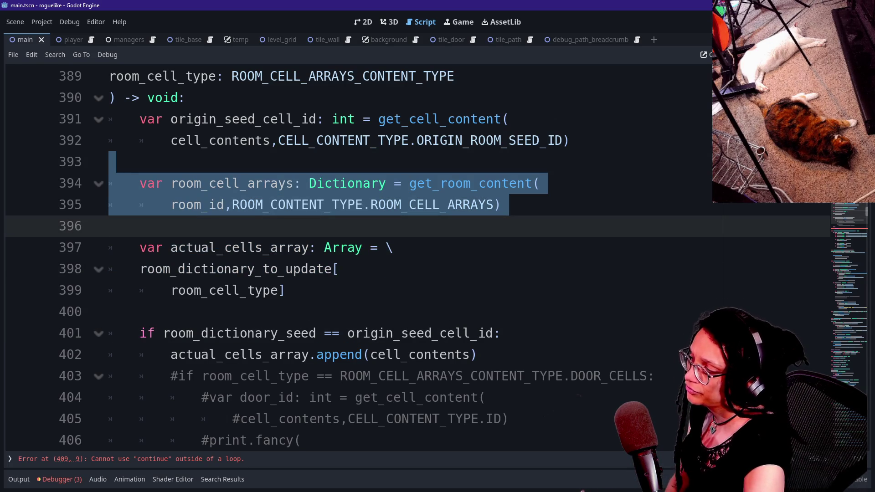
key(Down)
key(Down)
key(Down)
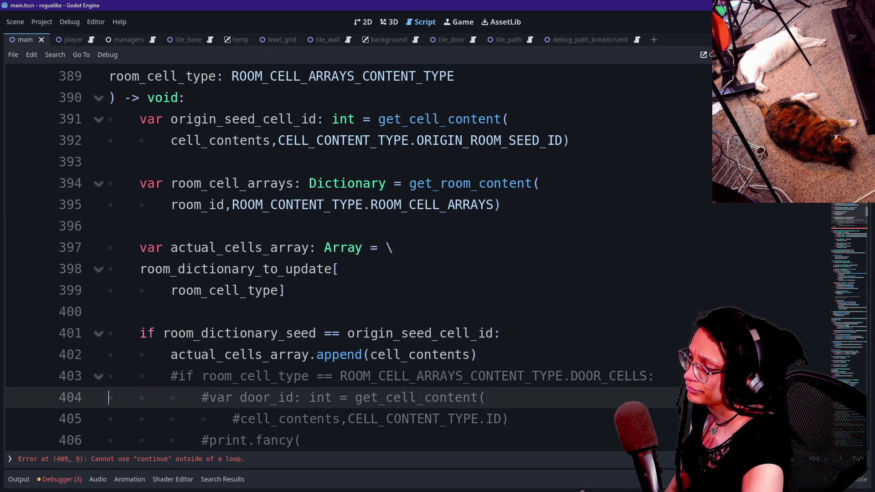
key(Down)
key(Down)
key(Down)
key(Up)
key(Up)
key(Up)
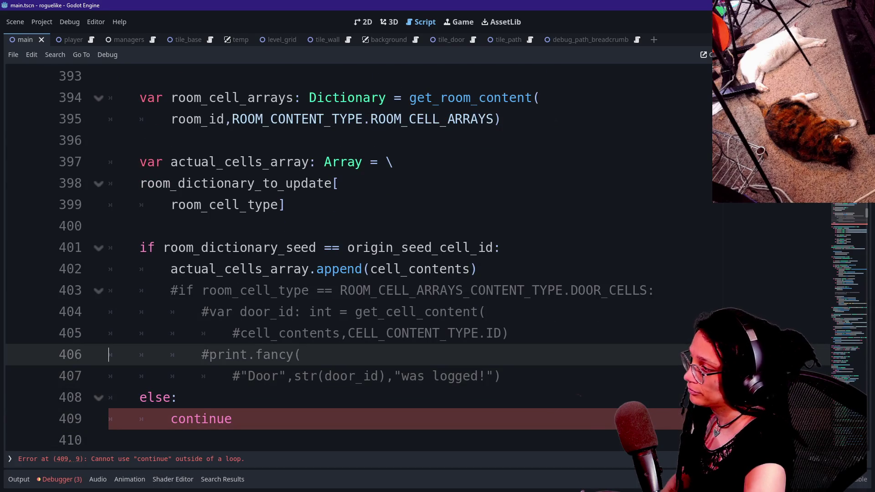
key(Up)
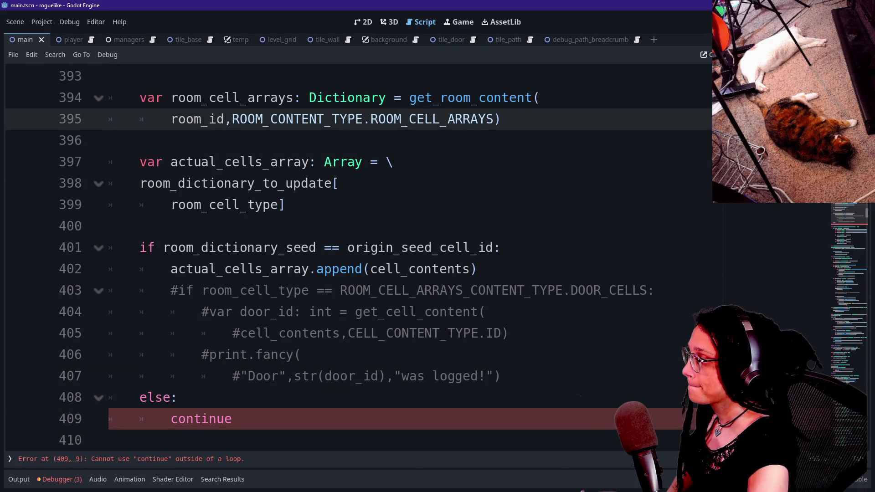
key(Up)
key(Up)
key(Up)
key(Down)
key(Down)
key(Down)
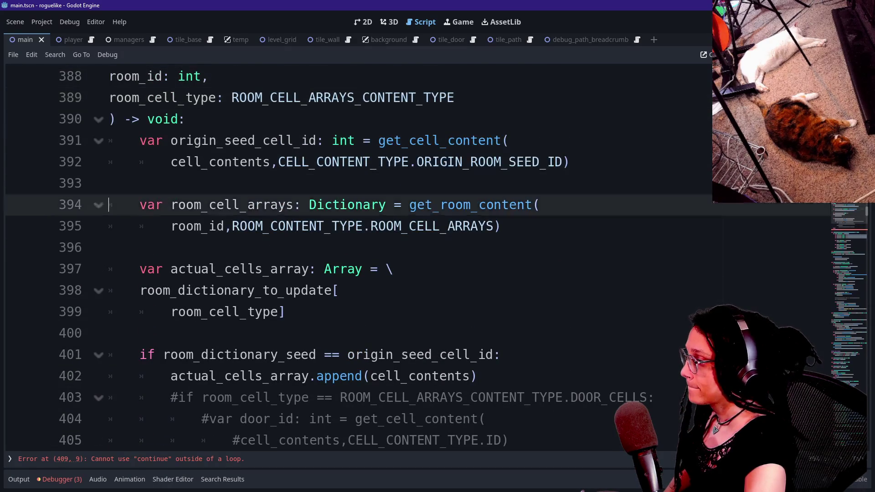
click(109, 333)
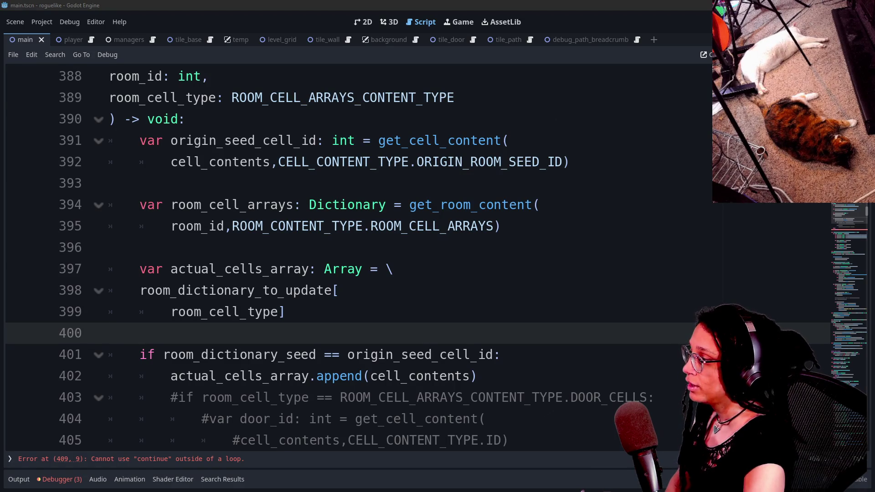
drag(109, 183, 201, 269)
key(alt+Down)
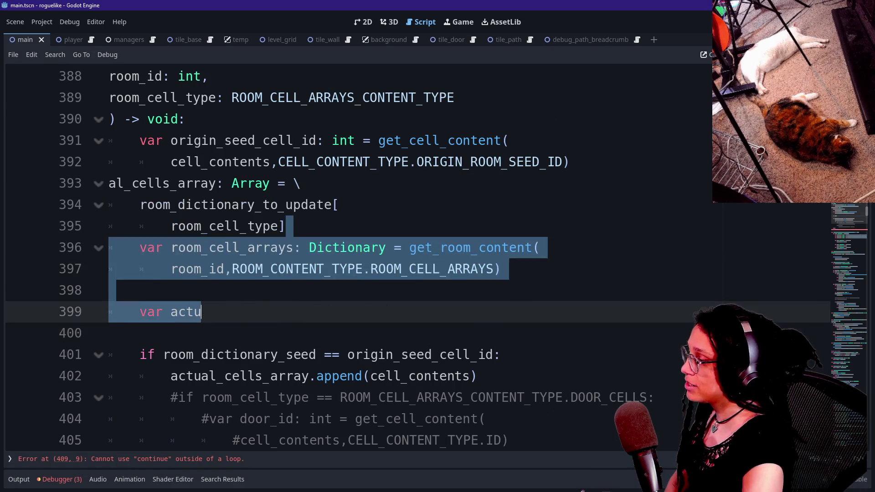
key(ctrl+z)
click(285, 311)
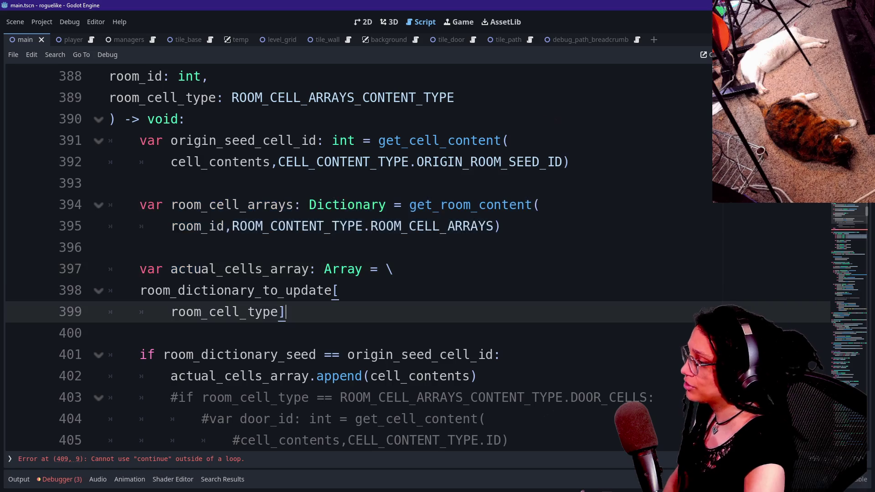
Step: Select the room_dictionary_to_update[room_cell_type] expression in the actual_cells_array declaration on line 398
drag(110, 247, 109, 333)
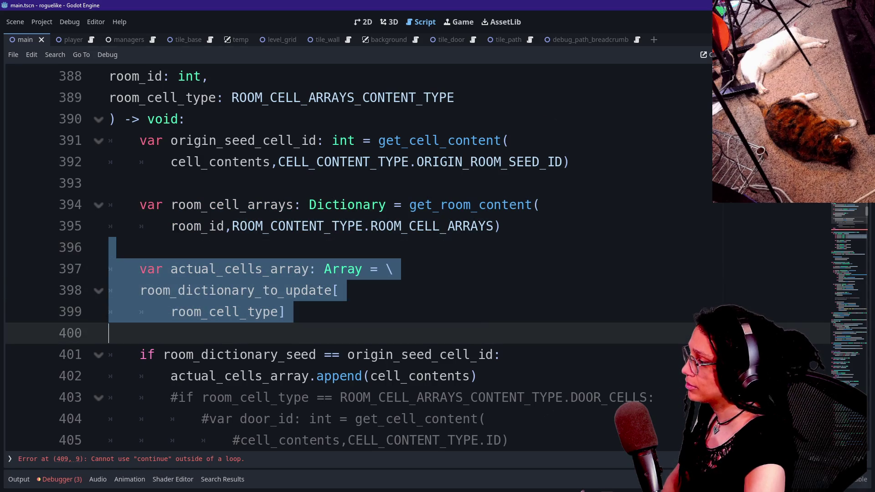
key(ctrl+x)
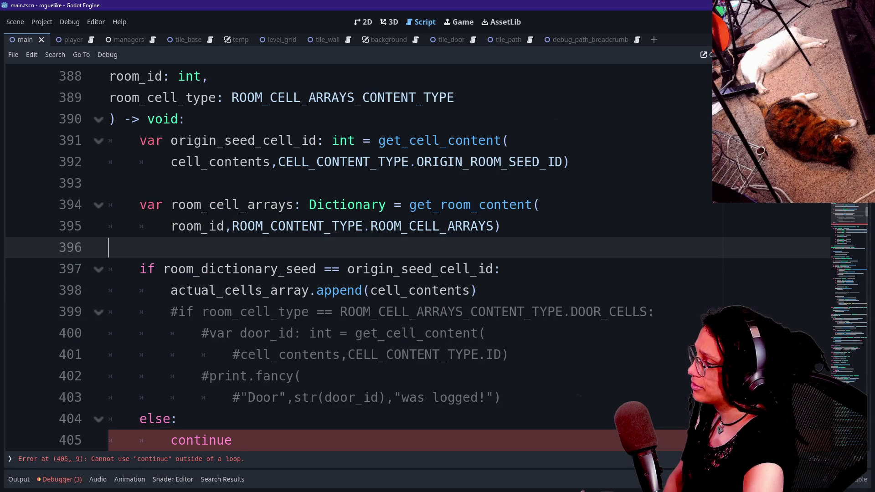
key(ctrl+v)
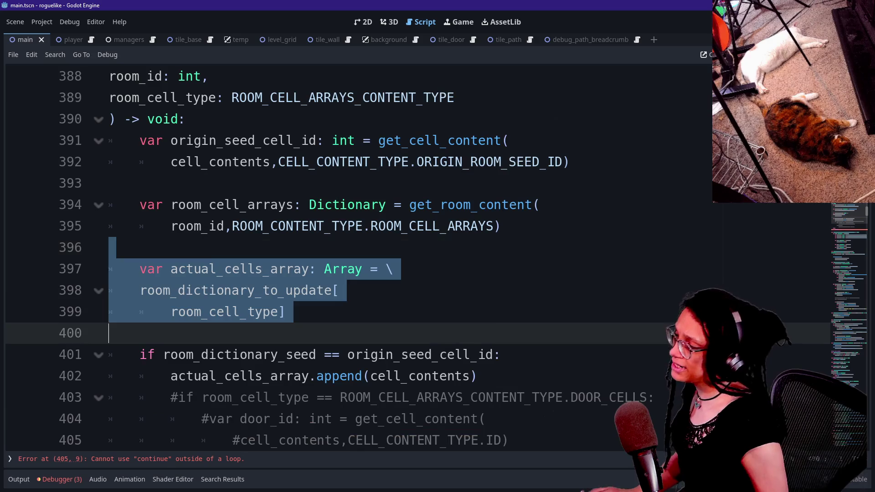
click(339, 290)
mouse_move(284, 312)
mouse_down()
mouse_move(171, 269)
mouse_move(140, 290)
mouse_up()
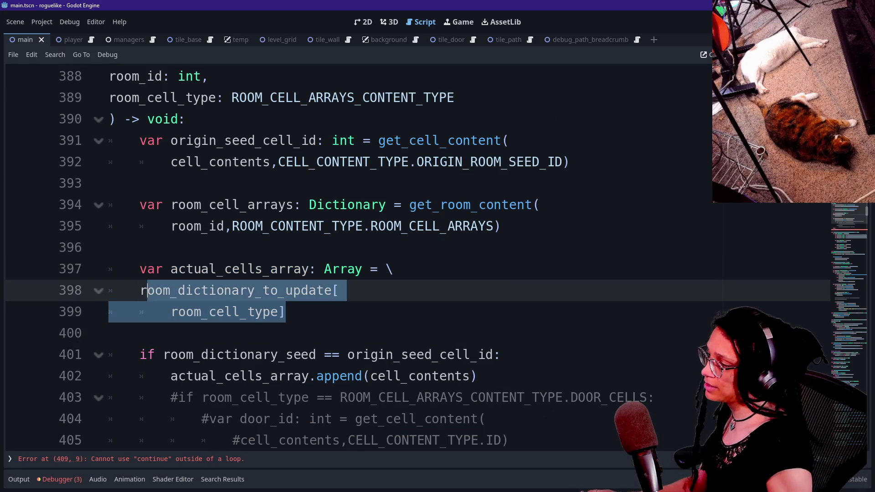
text(r)
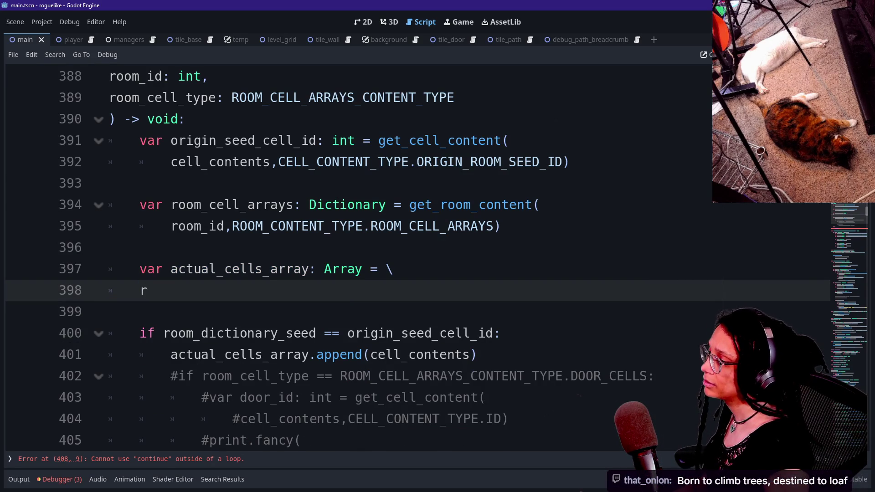
key(BackSpace)
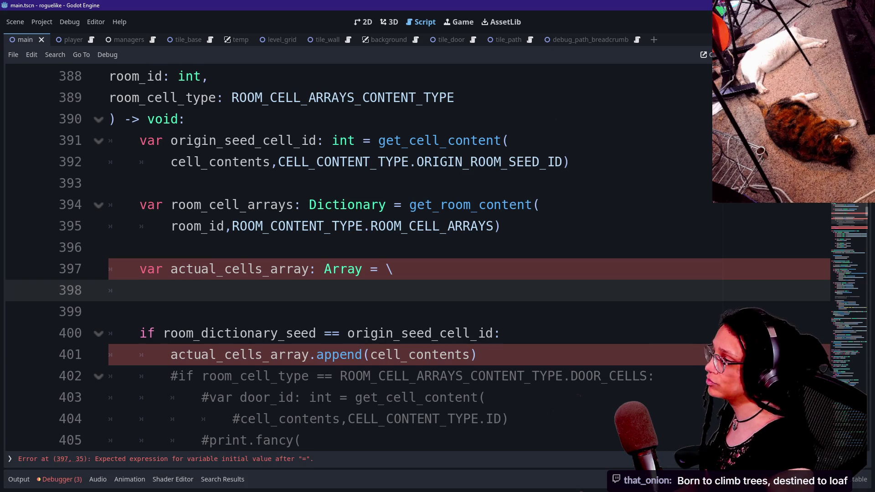
Step: Replace it with room_cell_arrays[room_cell_type], correcting the typos along the way
scroll(410, 255, up, 1)
text(r)
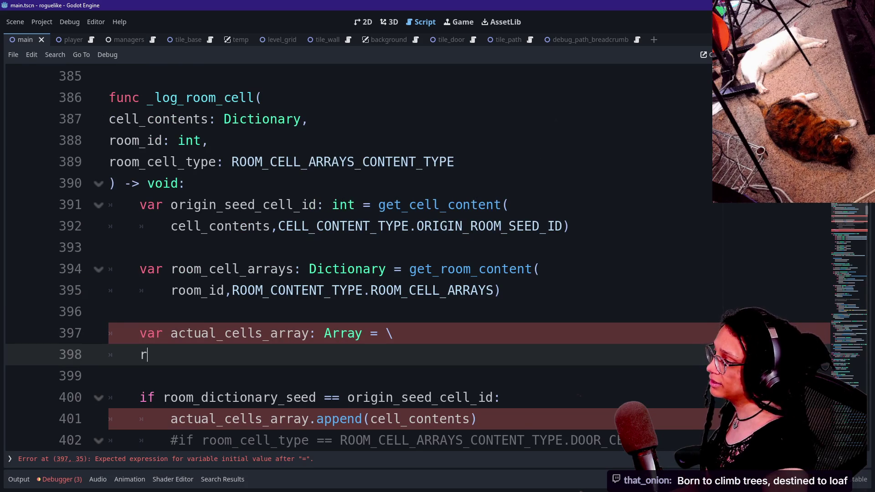
text(oom_)
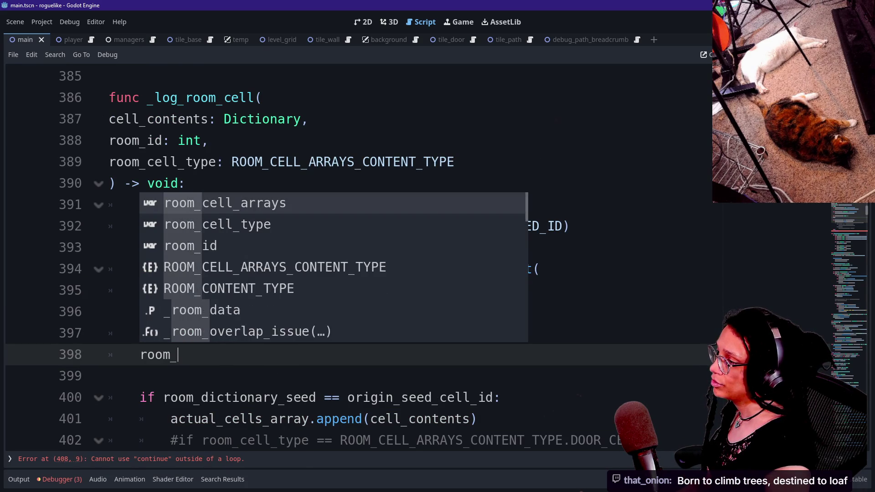
text(cell_arrays)
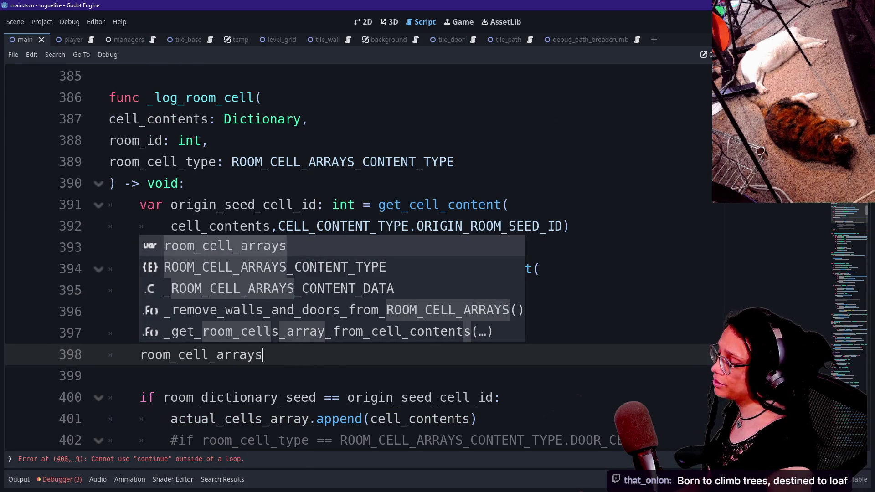
text([)
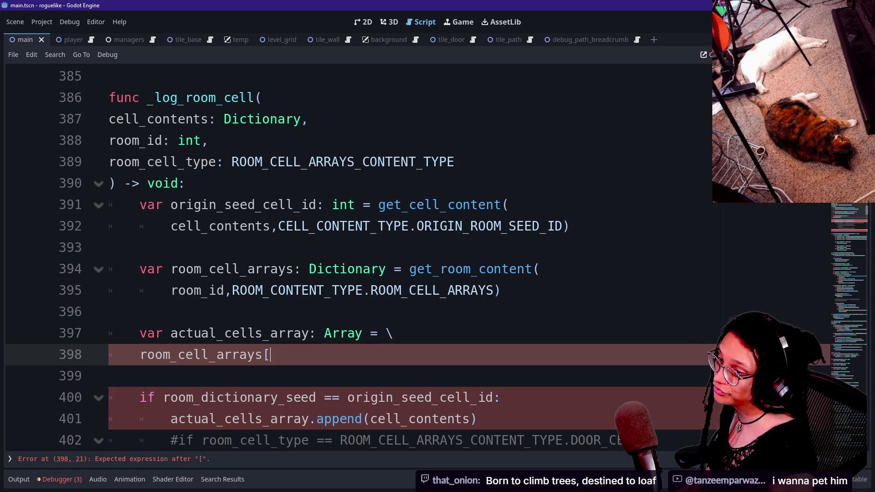
text(f)
key(BackSpace)
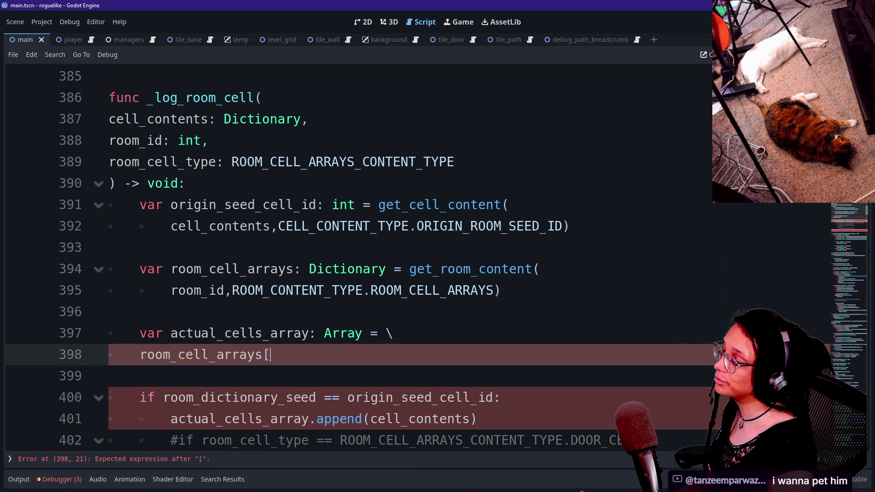
key(BackSpace)
key(BackSpace)
text(f)
key(BackSpace)
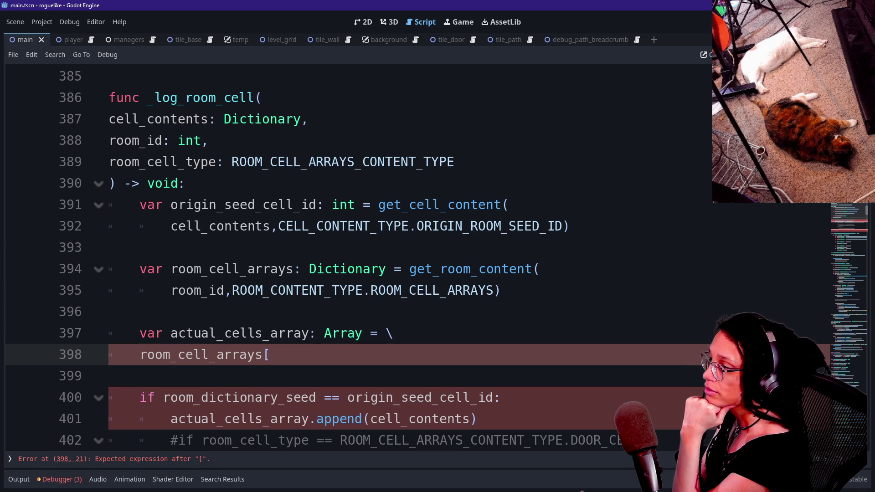
text(r)
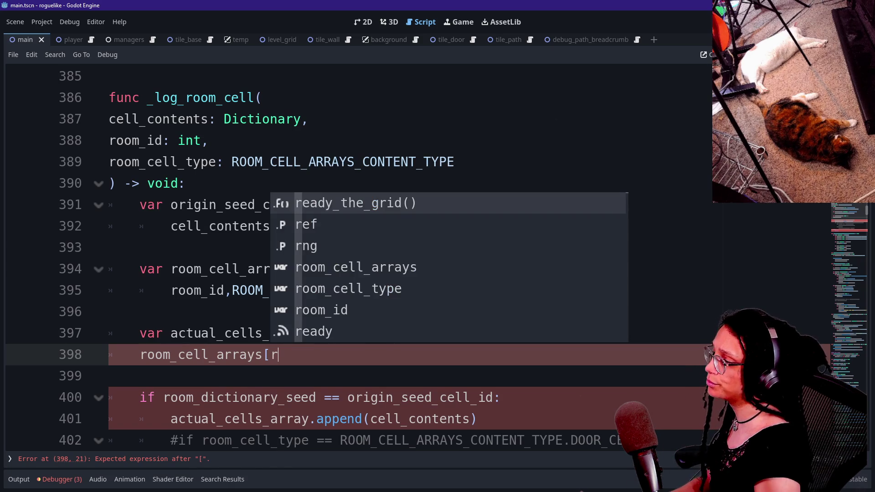
text(iin)ce=)
key(BackSpace)
key(BackSpace)
key(BackSpace)
key(BackSpace)
text(oom_ce)
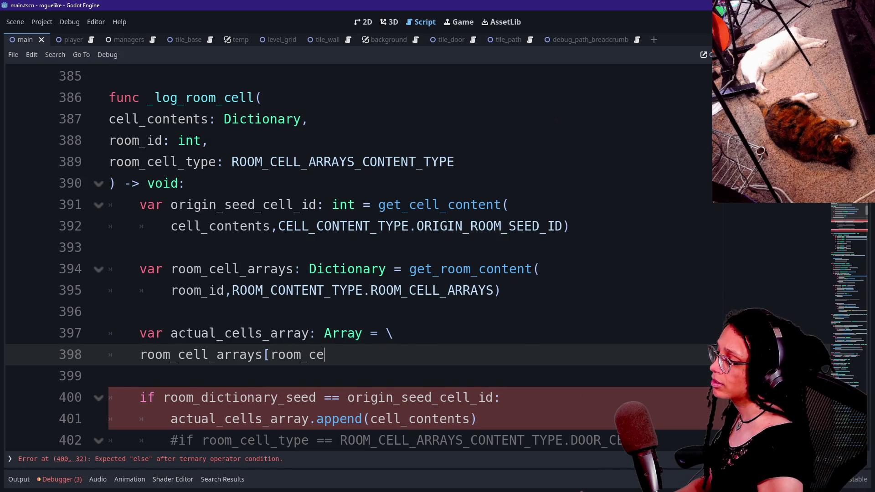
text(ll_type])
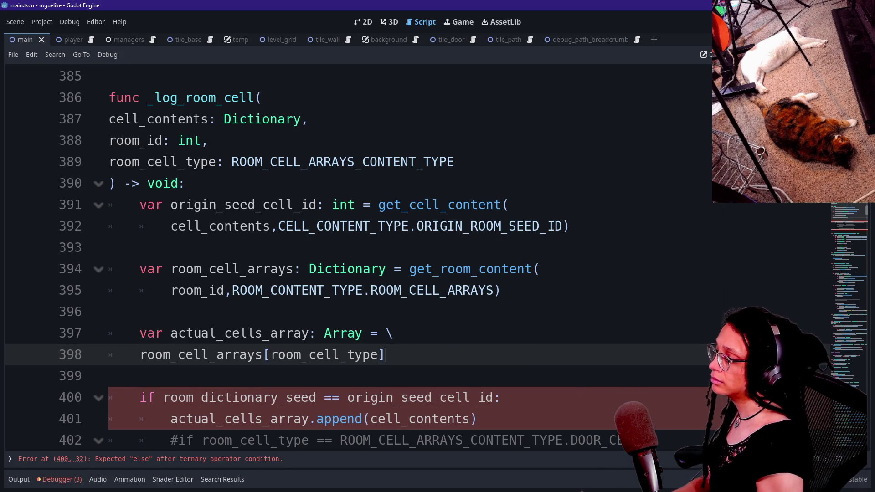
drag(255, 333, 331, 333)
click(370, 334)
key(Down)
key(Down)
key(Down)
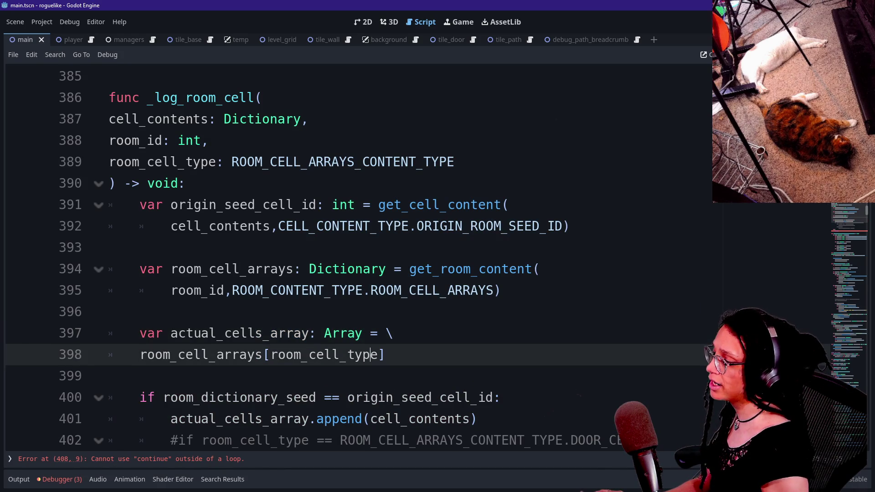
key(Down)
key(Down)
key(Down)
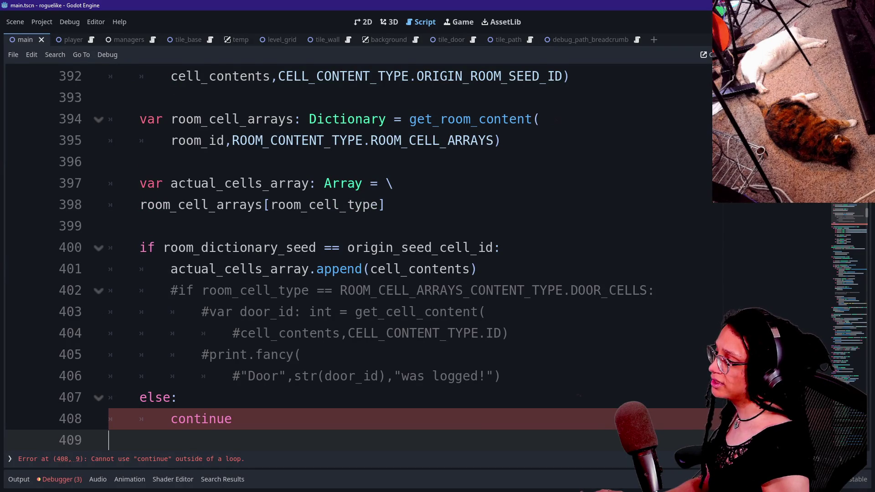
drag(294, 248, 163, 247)
mouse_move(401, 247)
mouse_down()
mouse_move(432, 248)
mouse_move(370, 248)
mouse_up()
click(477, 269)
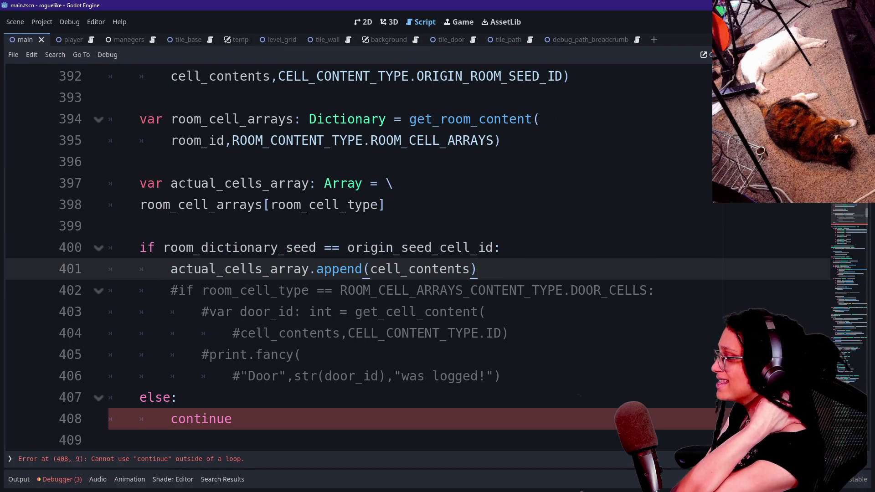
mouse_move(233, 419)
mouse_down()
mouse_move(109, 290)
mouse_move(112, 227)
mouse_up()
key(BackSpace)
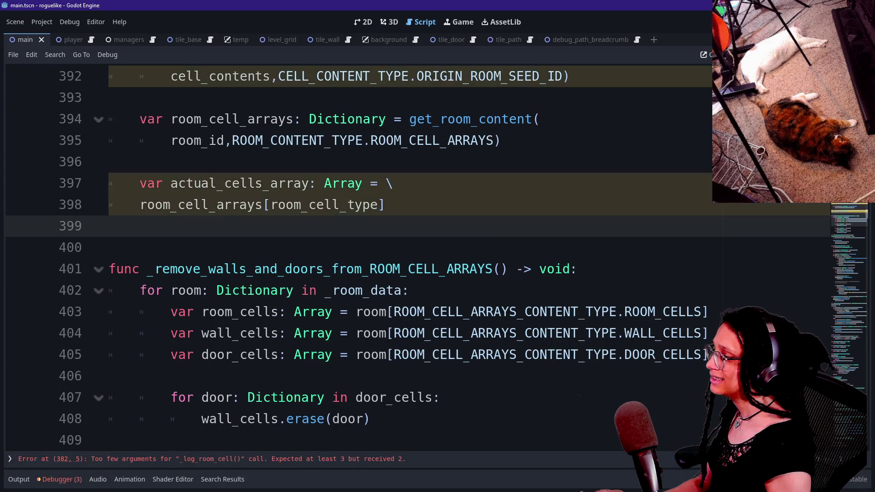
scroll(411, 255, up, 3)
scroll(410, 255, up, 2)
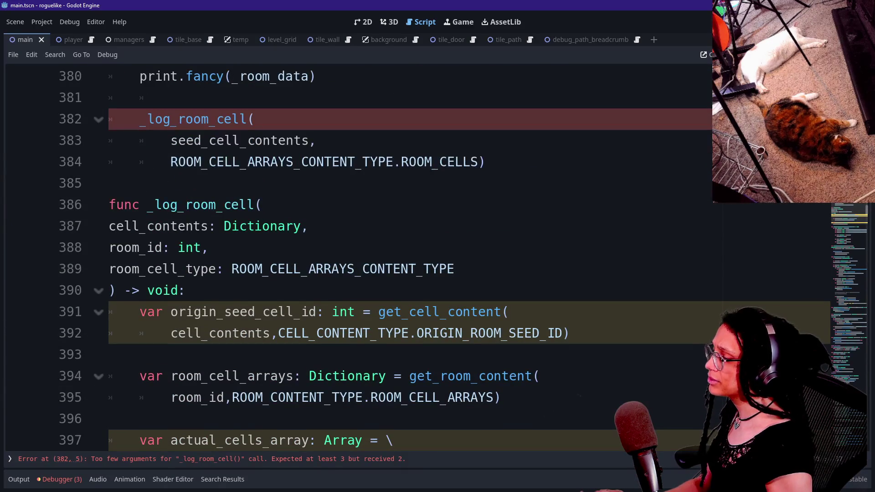
drag(110, 226, 387, 311)
click(386, 312)
scroll(466, 308, down, 3)
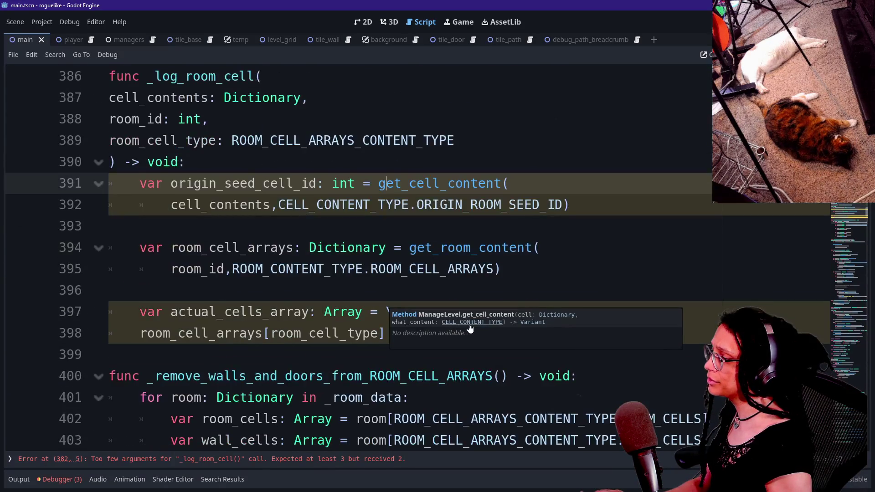
click(473, 322)
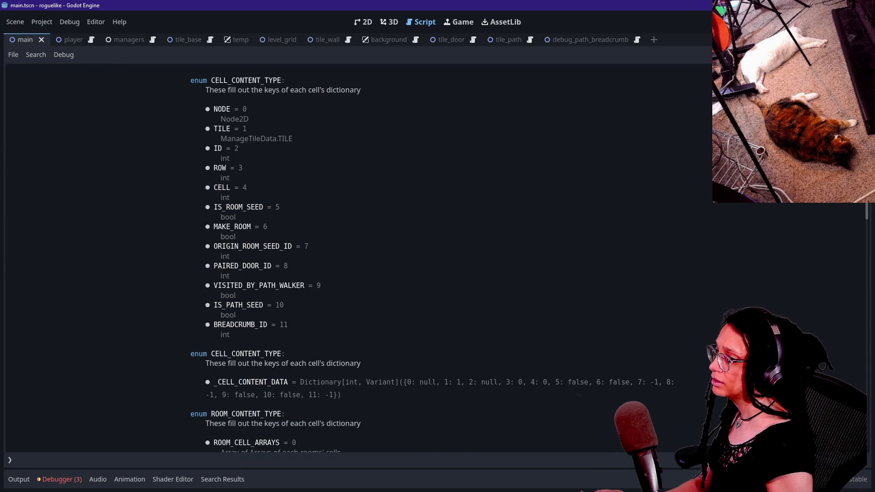
key(alt+Left)
click(540, 247)
key(ctrl+z)
key(ctrl+z)
key(ctrl+z)
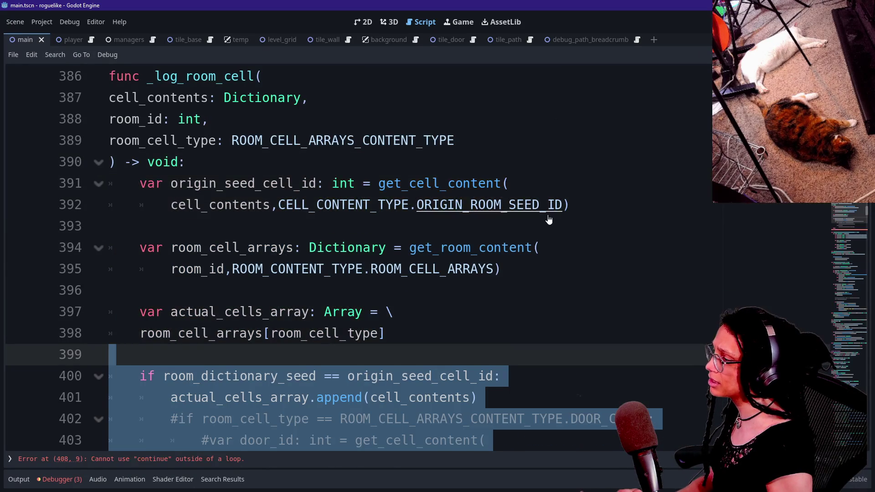
Step: Undo and redo recent edits to bring _log_room_cell back to the earlier version
key(ctrl+z)
key(ctrl+z)
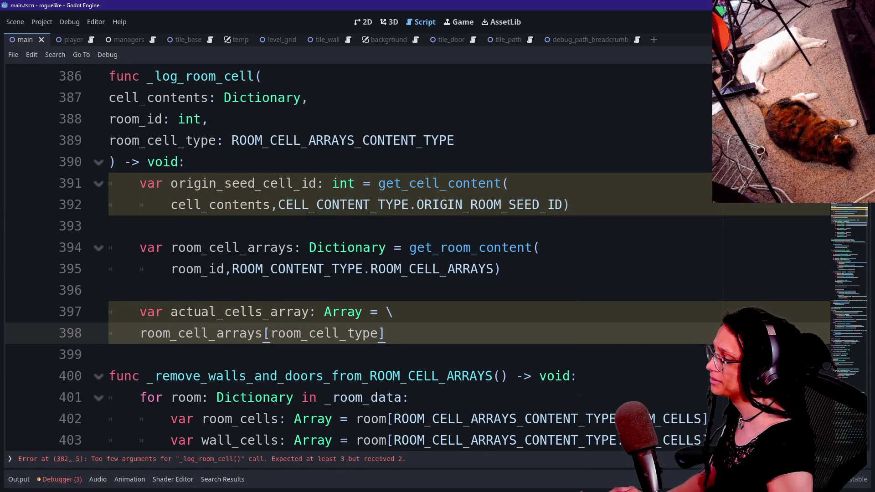
key(shift+Up)
key(shift+Up)
key(shift+Up)
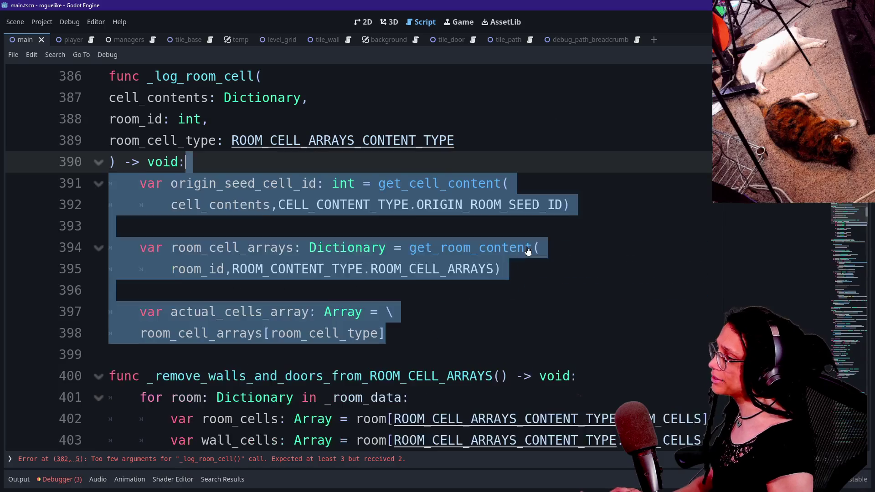
key(ctrl+y)
key(ctrl+y)
key(ctrl+y)
key(ctrl+z)
key(ctrl+z)
key(ctrl+z)
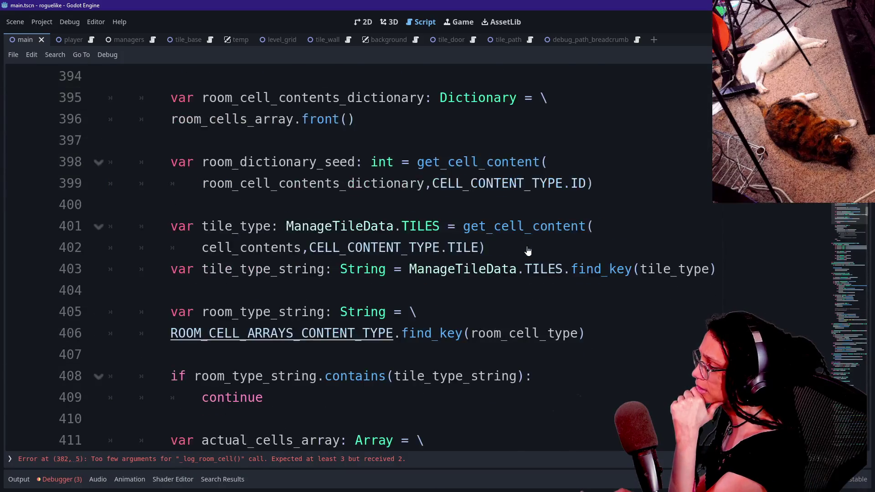
scroll(528, 251, down, 7)
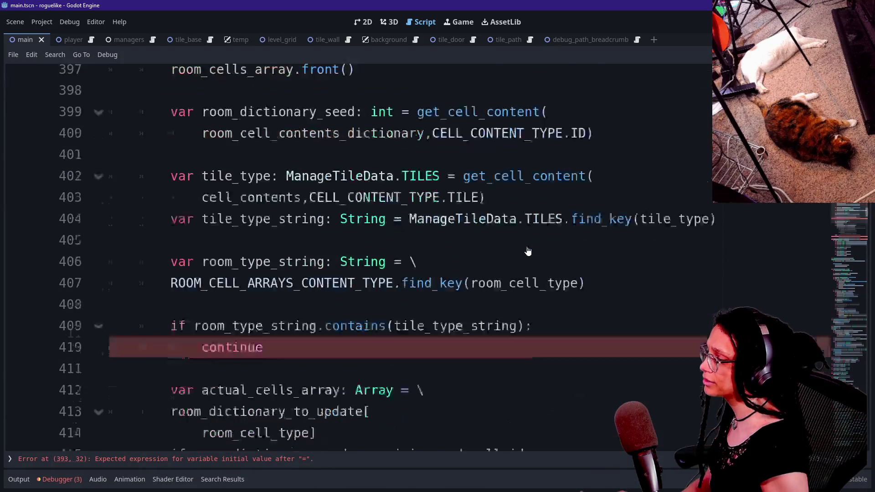
scroll(410, 255, up, 2)
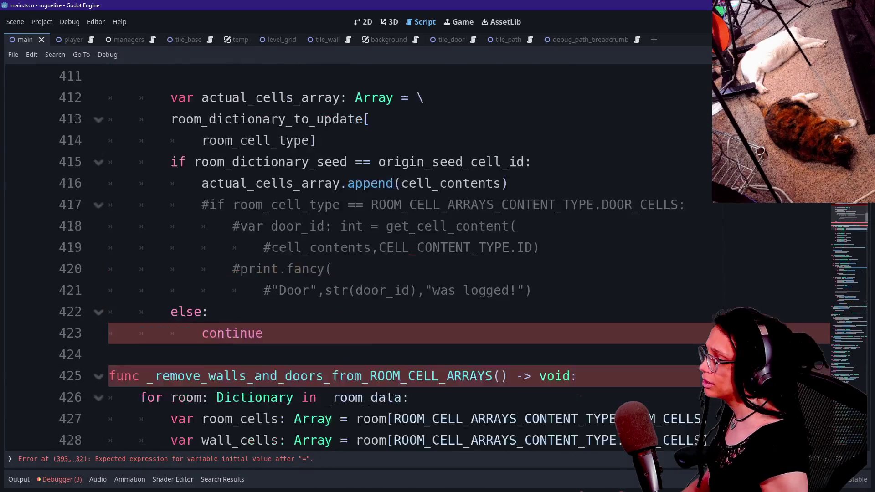
Step: Try deleting the old loop block from line 391 down, then restore it
click(293, 247)
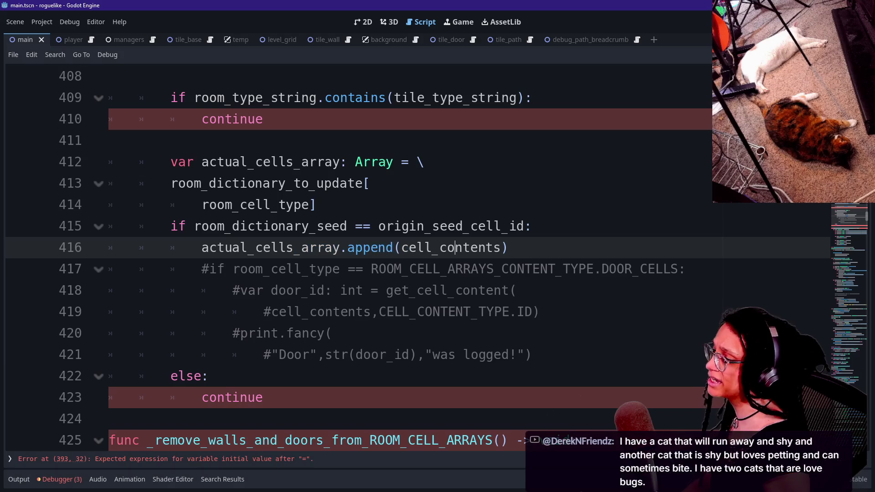
click(532, 226)
key(shift+Up)
key(shift+Up)
key(shift+Down)
key(shift+Down)
key(shift+Up)
key(shift+Up)
key(shift+Up)
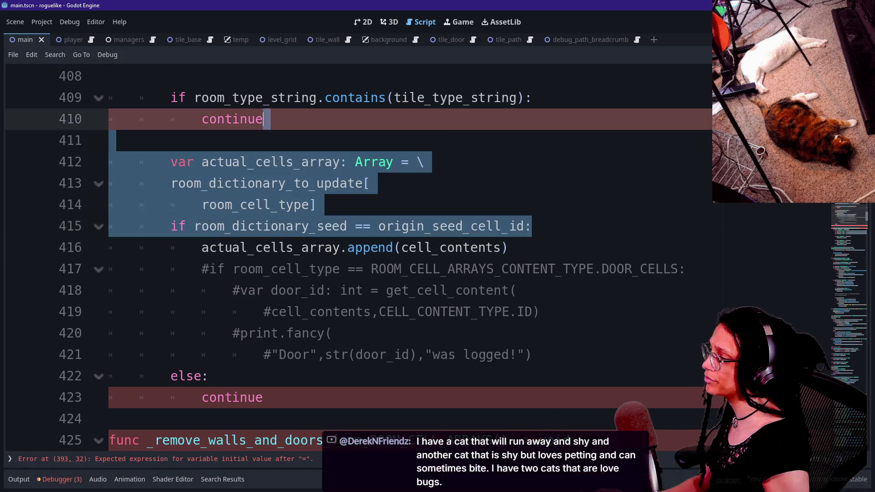
scroll(410, 255, up, 4)
scroll(410, 255, up, 3)
shift+click(111, 162)
key(BackSpace)
key(ctrl+z)
Step: Delete the leftover seed-check lines 401–407 from _log_room_cell
scroll(409, 205, down, 3)
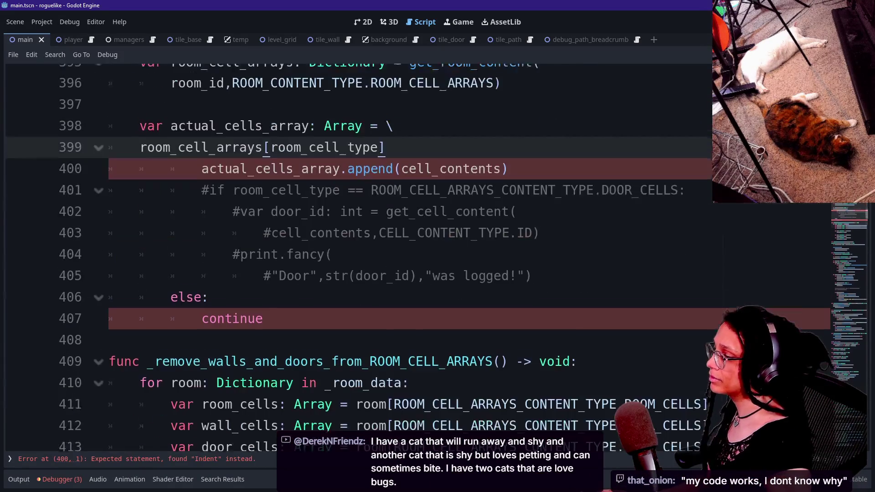
shift+click(409, 205)
key(shift+Up)
key(shift+Up)
key(shift+End)
key(BackSpace)
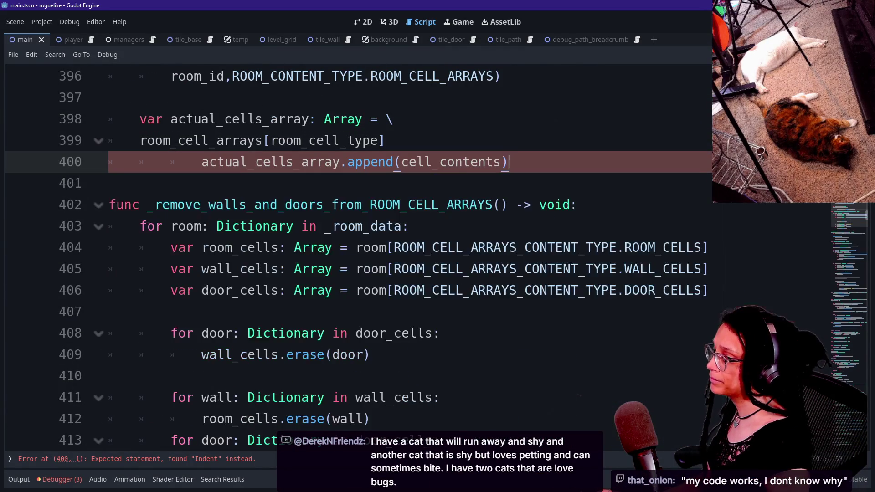
scroll(410, 255, up, 1)
scroll(410, 255, up, 1)
Step: Remove the extra indentation from the cell_contents append line
key(Up)
key(Up)
key(Up)
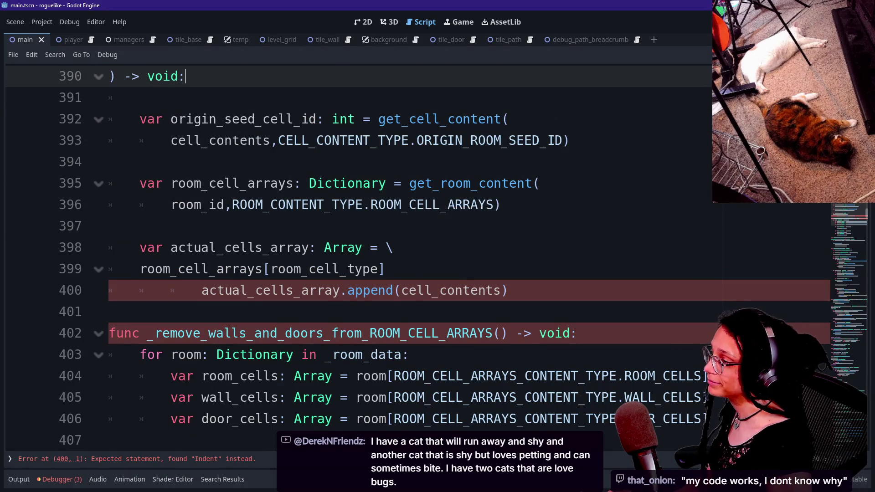
click(217, 291)
key(Home)
key(BackSpace)
key(BackSpace)
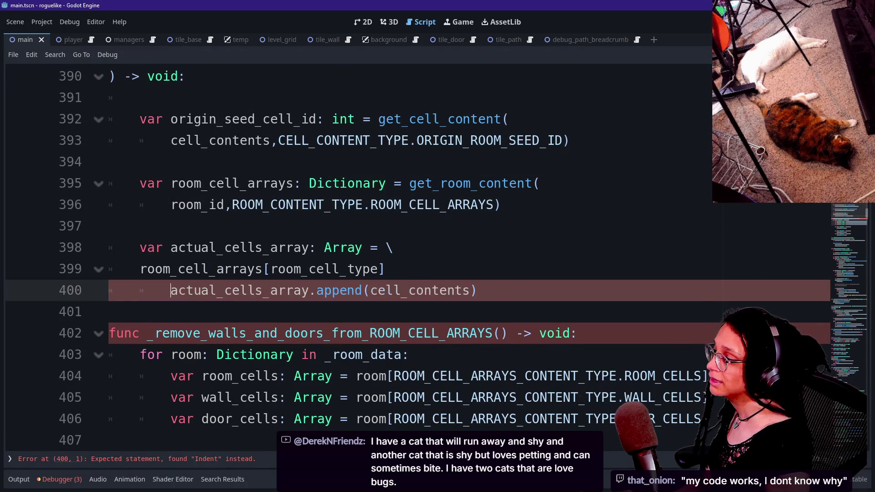
click(109, 226)
click(109, 184)
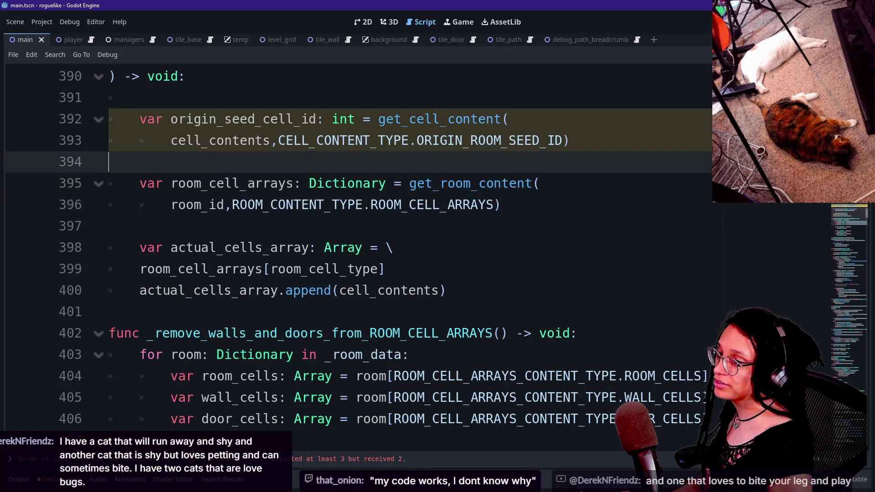
click(109, 140)
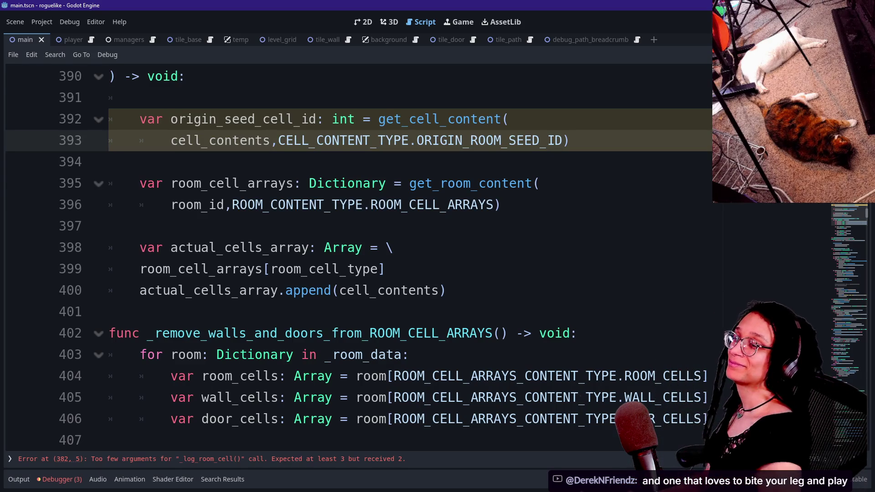
Step: Insert a blank line before the cell_contents append call
key(Up)
key(Up)
key(Up)
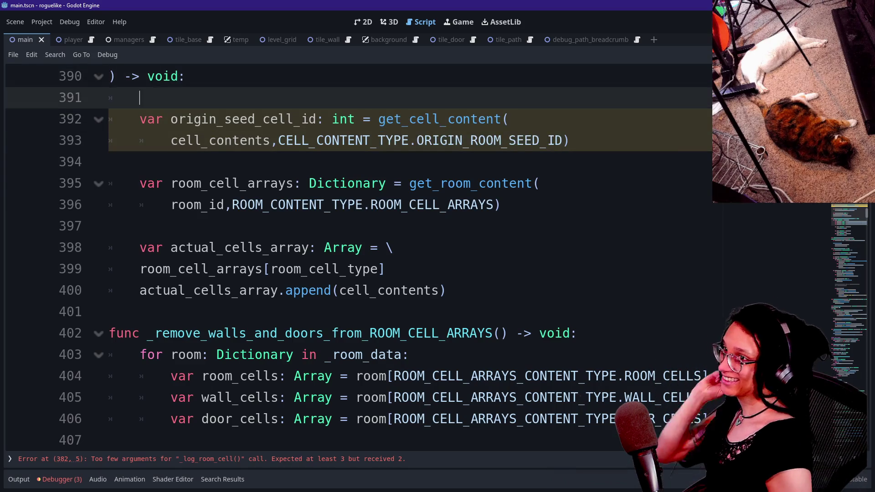
key(Up)
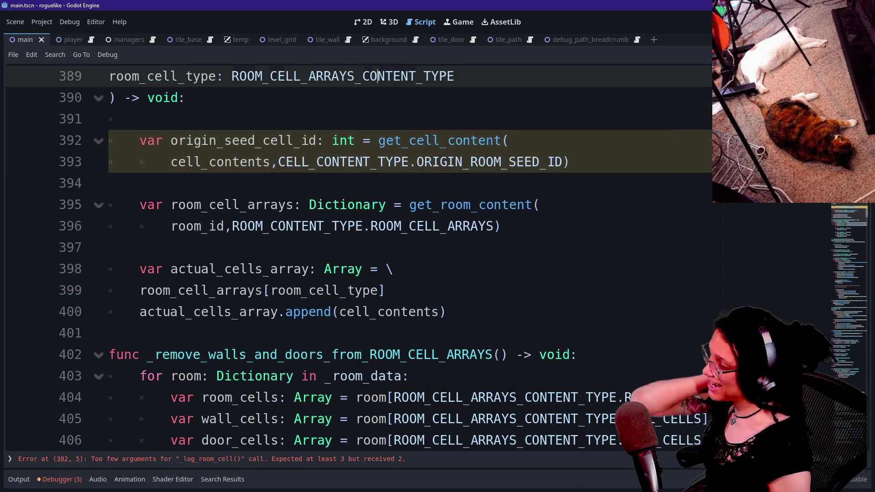
key(Down)
key(Down)
key(Down)
key(Up)
key(Up)
key(Up)
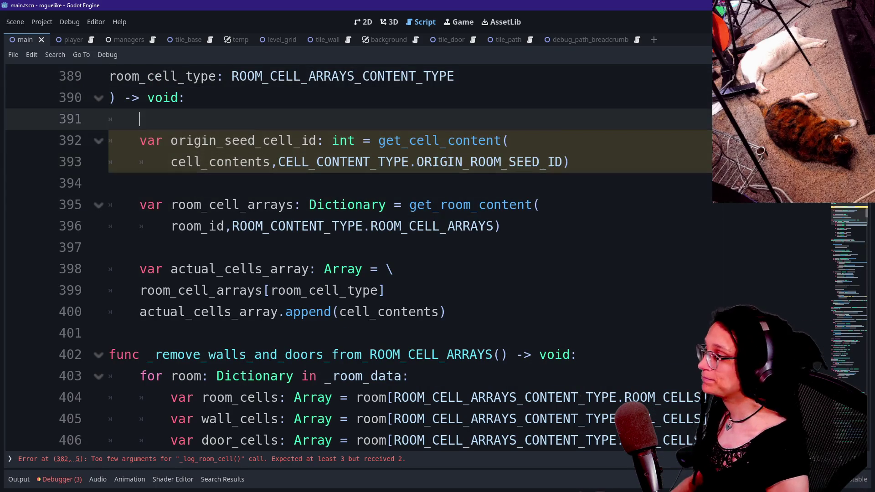
key(Up)
key(Down)
key(Down)
key(Down)
key(Up)
key(Up)
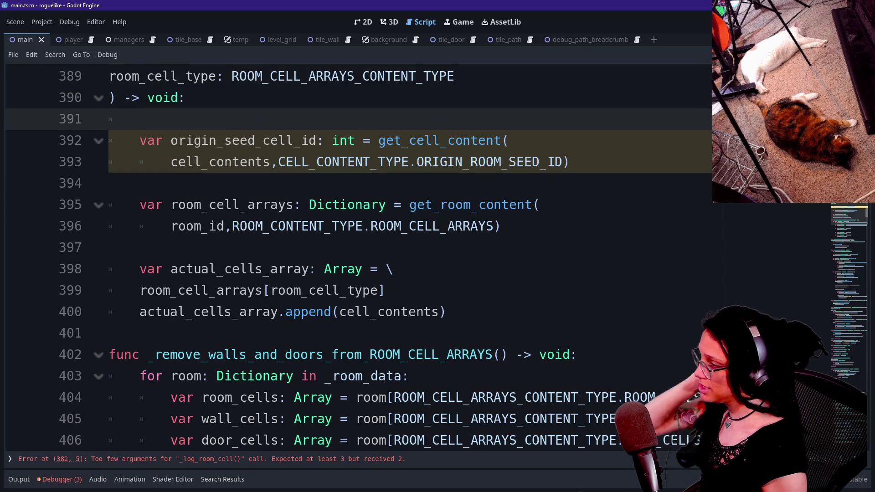
click(448, 312)
key(Up)
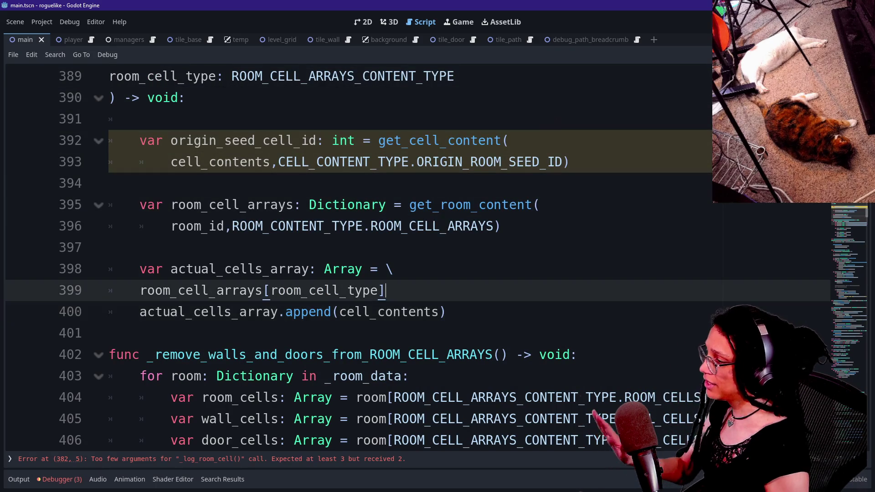
key(Return)
key(Down)
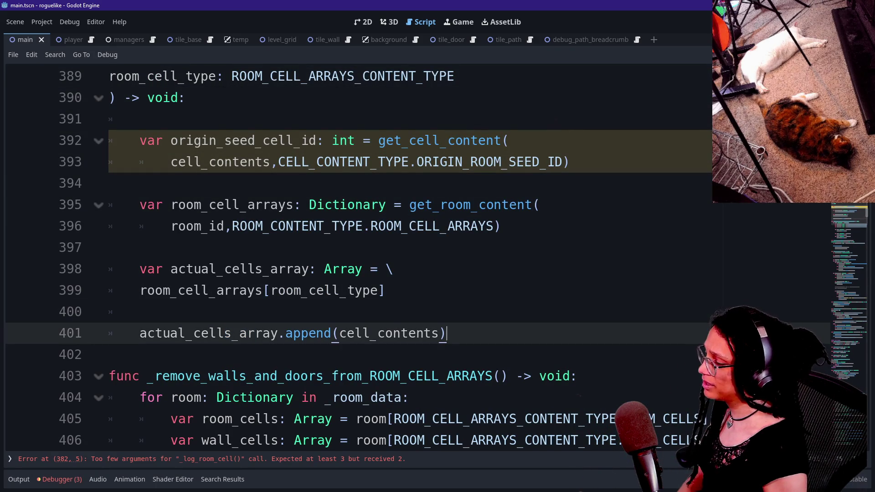
Step: Delete the origin_seed_cell_id statement on lines 391–394
scroll(411, 255, up, 2)
scroll(410, 296, down, 1)
click(140, 248)
key(shift+Up)
key(shift+Up)
key(shift+Up)
key(BackSpace)
key(BackSpace)
key(BackSpace)
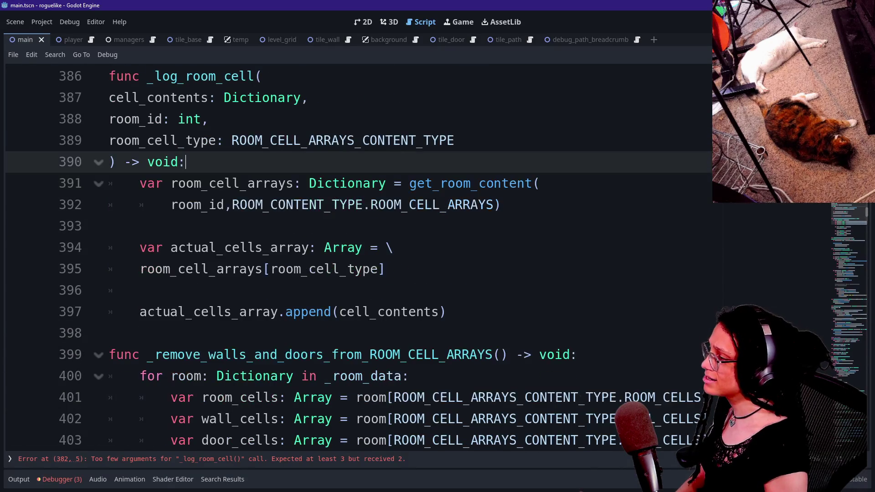
Step: Select the function's lines and shrink the script text size
scroll(356, 256, down, 2)
click(456, 248)
scroll(356, 255, up, 2)
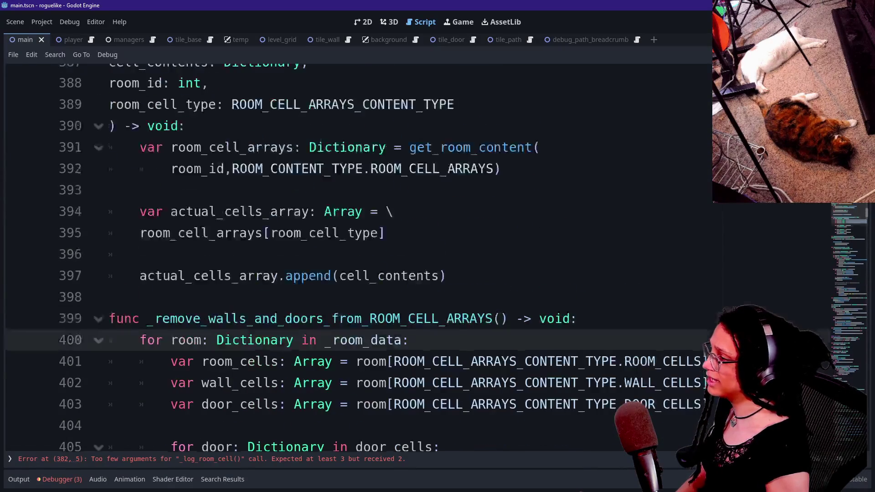
drag(449, 312, 270, 141)
scroll(102, 208, up, 2)
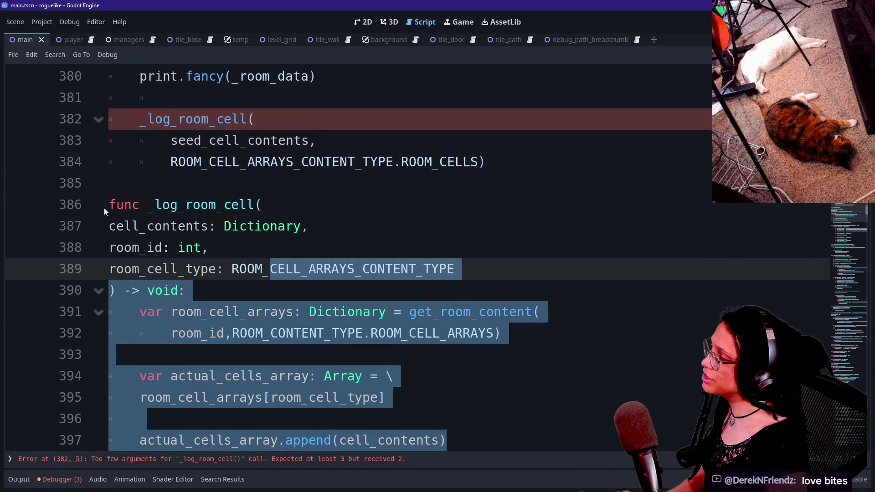
key(ctrl+minus)
key(ctrl+minus)
Step: Cut lines 395–397 of _log_room_cell, then undo and redo through earlier versions
click(168, 266)
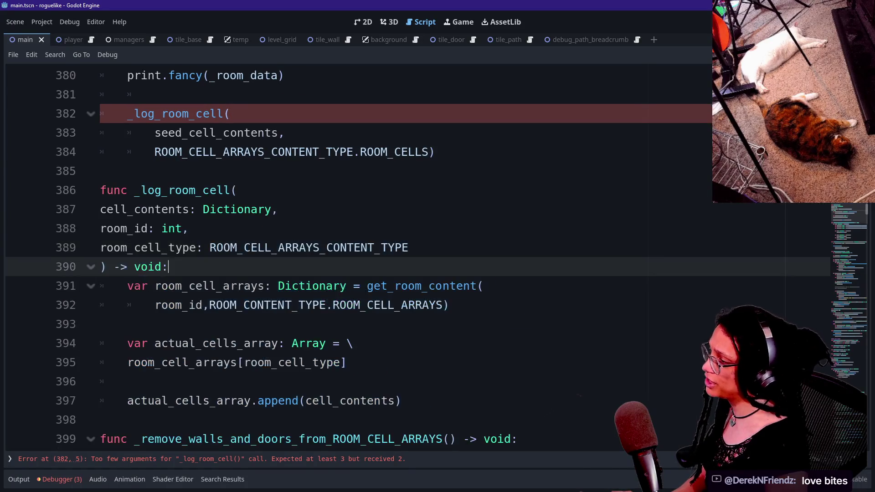
mouse_move(402, 400)
mouse_down()
mouse_move(348, 362)
mouse_move(154, 343)
mouse_move(100, 286)
mouse_up()
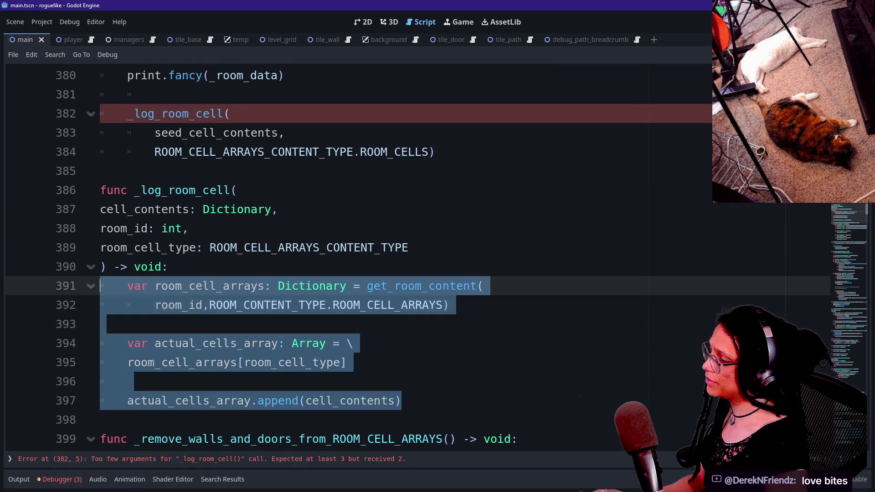
key(ctrl+x)
key(ctrl+z)
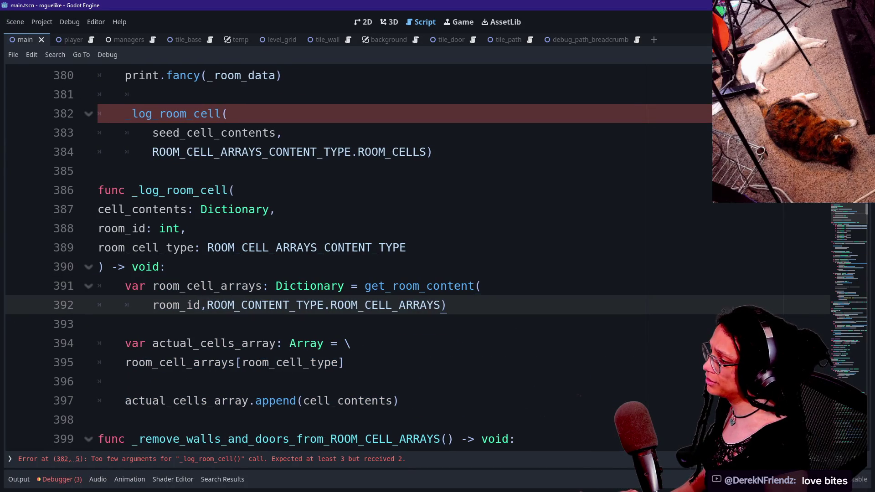
key(ctrl+z)
key(ctrl+z)
key(ctrl+z)
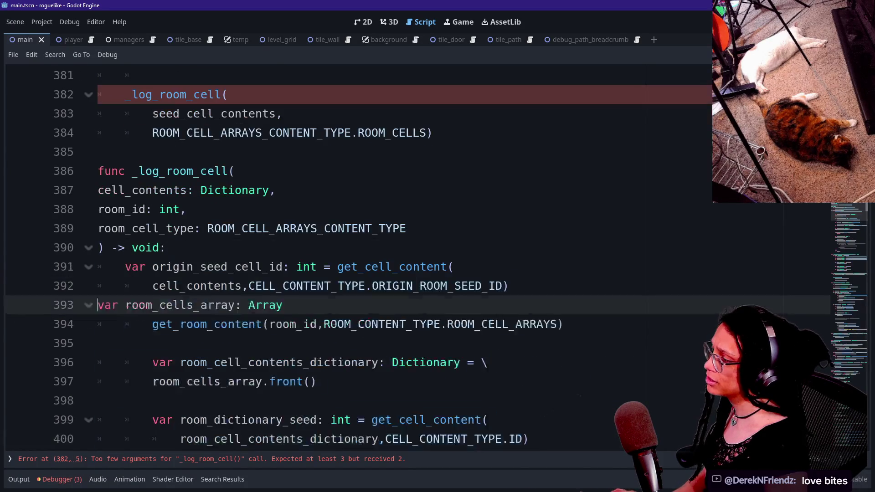
key(ctrl+z)
key(ctrl+z)
key(ctrl+z)
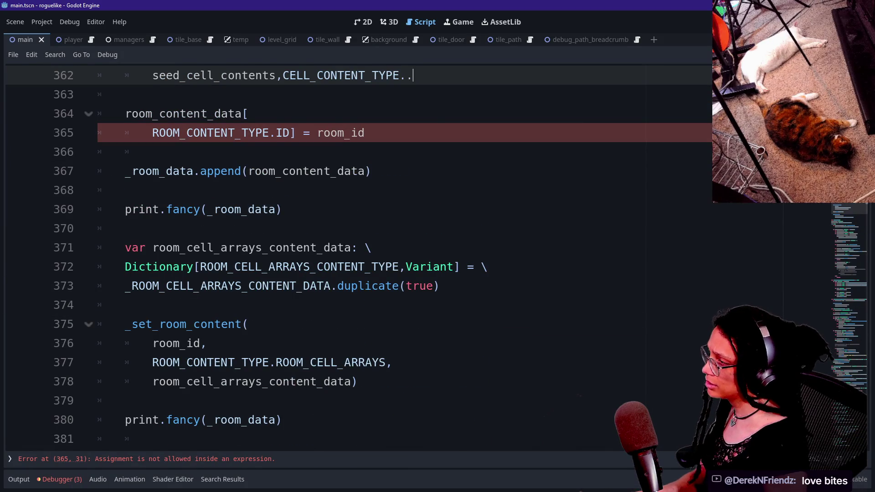
key(ctrl+shift+z)
key(ctrl+shift+z)
key(ctrl+shift+z)
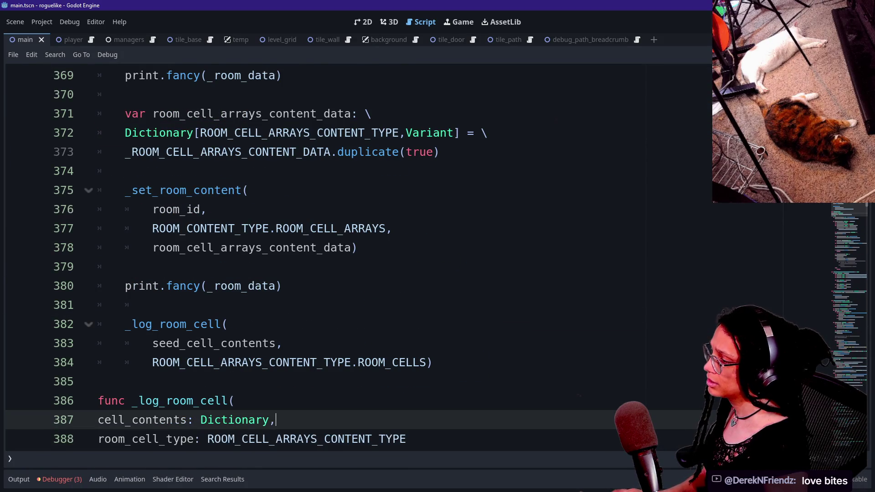
Step: Replace the old loop body of _log_room_cell with the pasted get_room_content code
scroll(337, 259, down, 7)
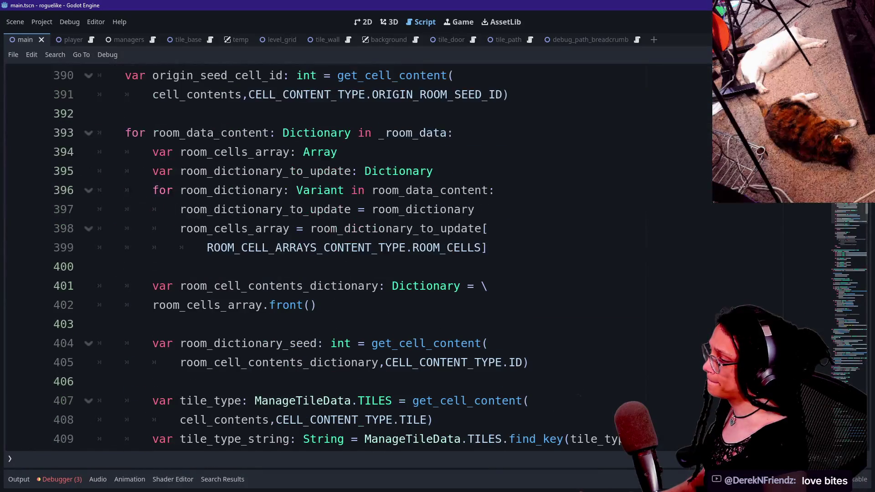
scroll(337, 258, down, 8)
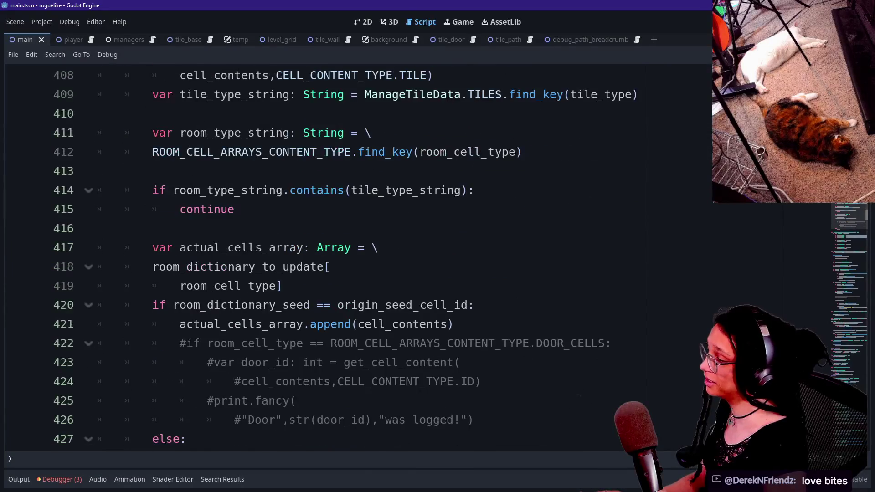
scroll(338, 258, down, 1)
scroll(337, 258, up, 3)
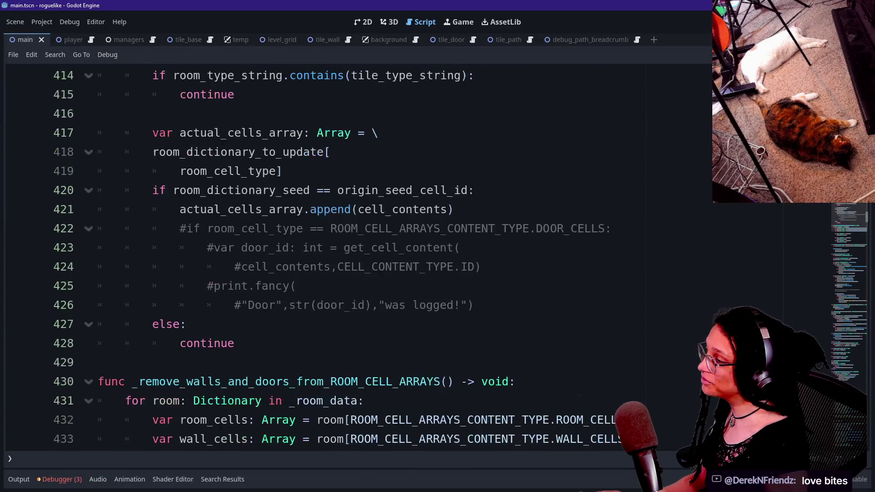
scroll(337, 259, down, 2)
drag(234, 343, 246, 171)
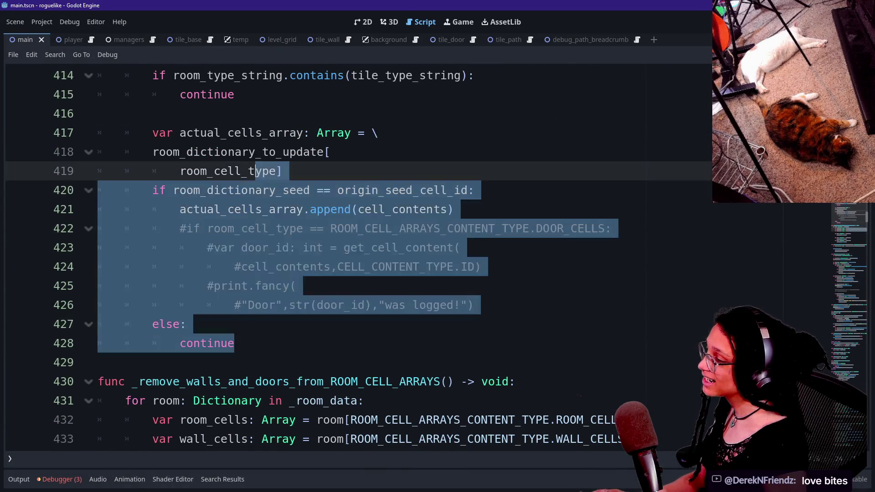
scroll(337, 258, up, 7)
scroll(338, 258, up, 4)
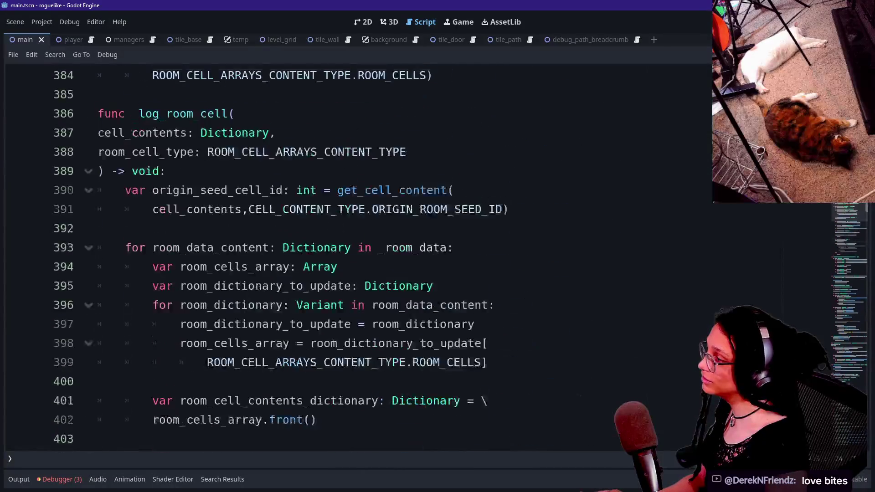
drag(125, 248, 487, 420)
key(ctrl+v)
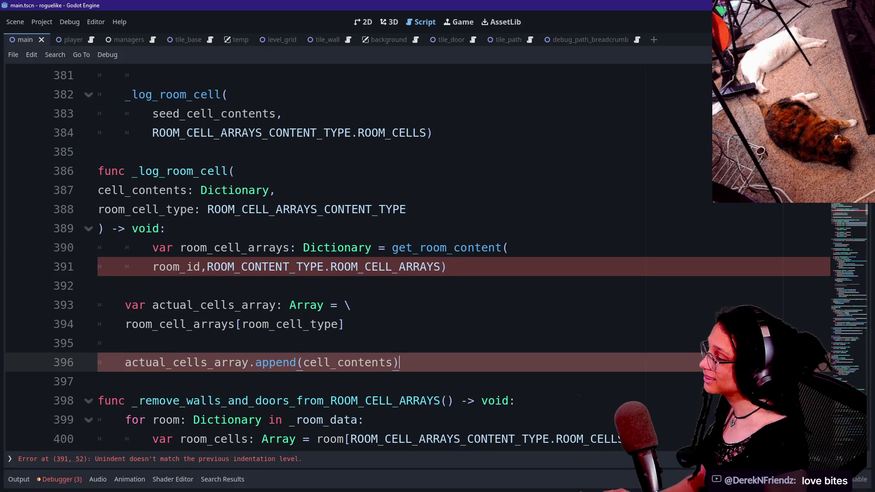
Step: Dedent the two get_room_content lines, then undo and redo to review the edits
drag(214, 247, 234, 266)
key(shift+Tab)
click(98, 382)
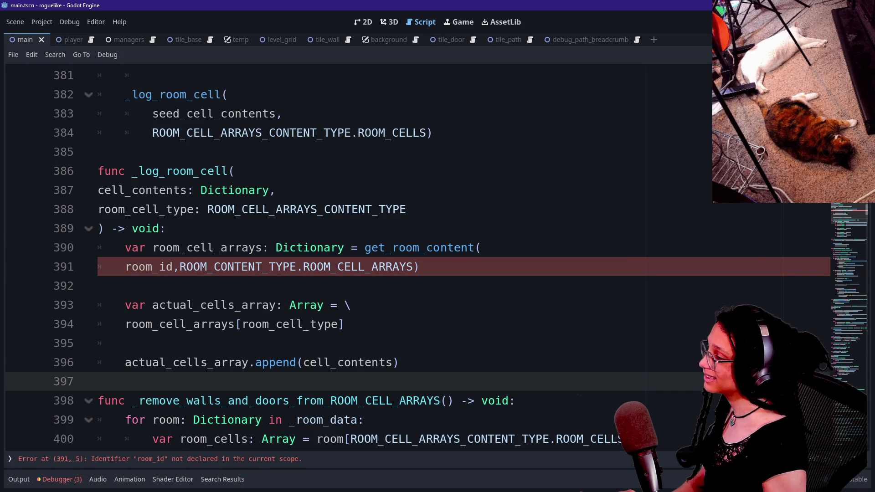
key(ctrl+z)
key(ctrl+z)
key(ctrl+z)
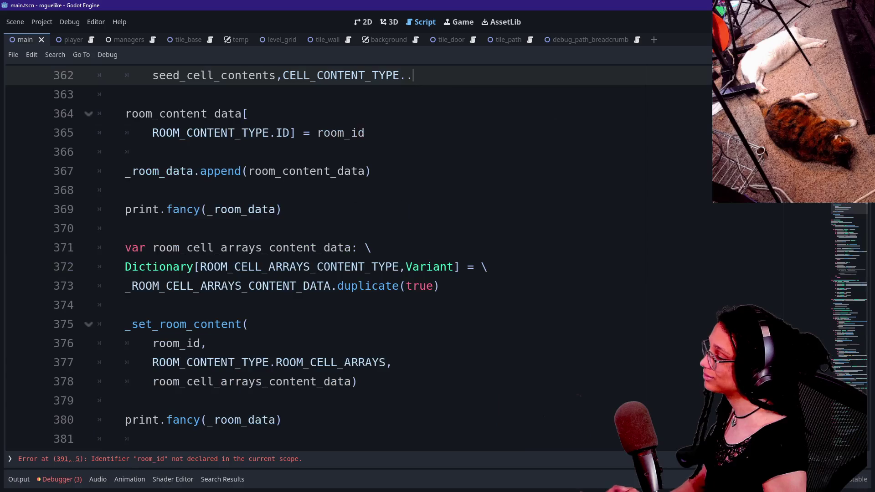
key(ctrl+z)
key(ctrl+shift+z)
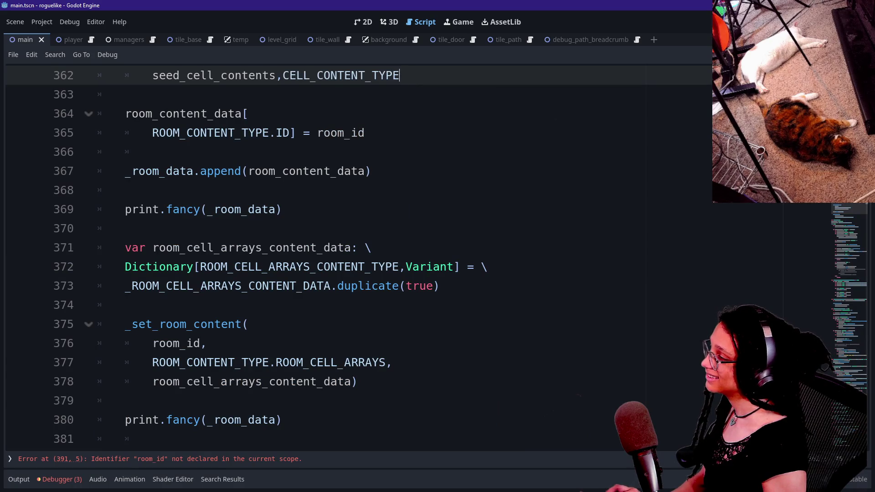
key(ctrl+z)
key(ctrl+z)
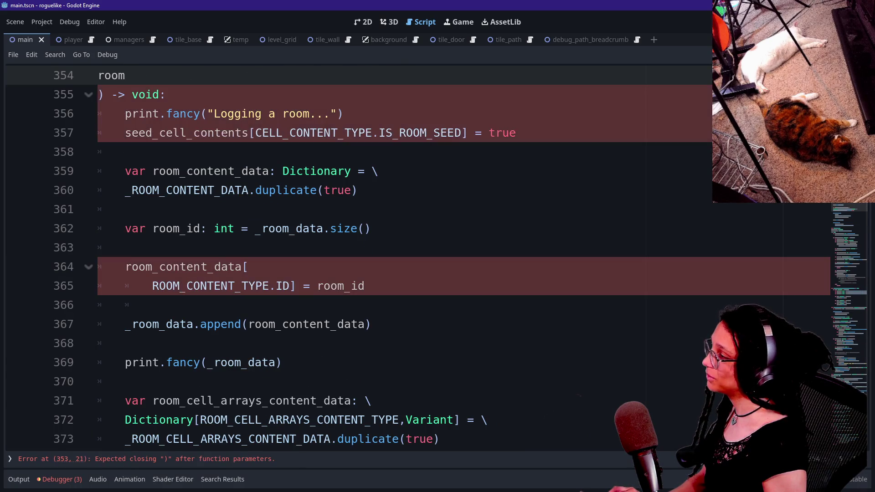
key(ctrl+z)
key(ctrl+z)
key(ctrl+z)
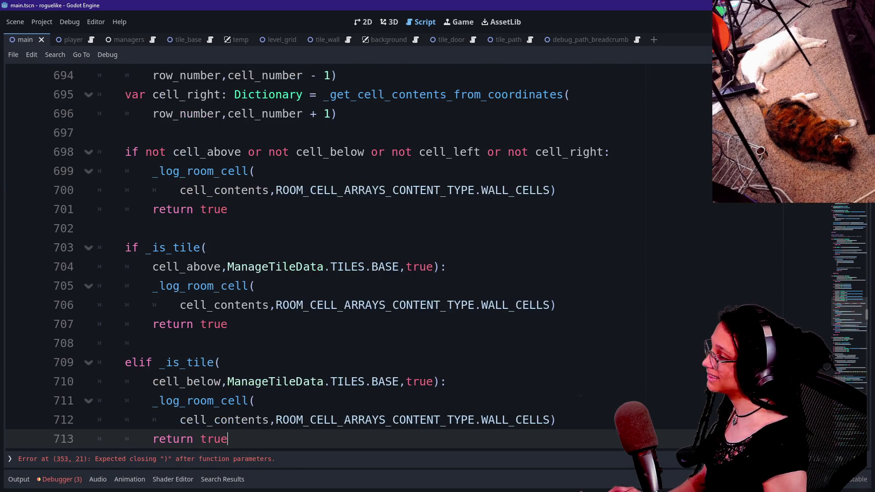
key(ctrl+shift+z)
key(ctrl+shift+z)
key(ctrl+shift+z)
key(ctrl+shift+z)
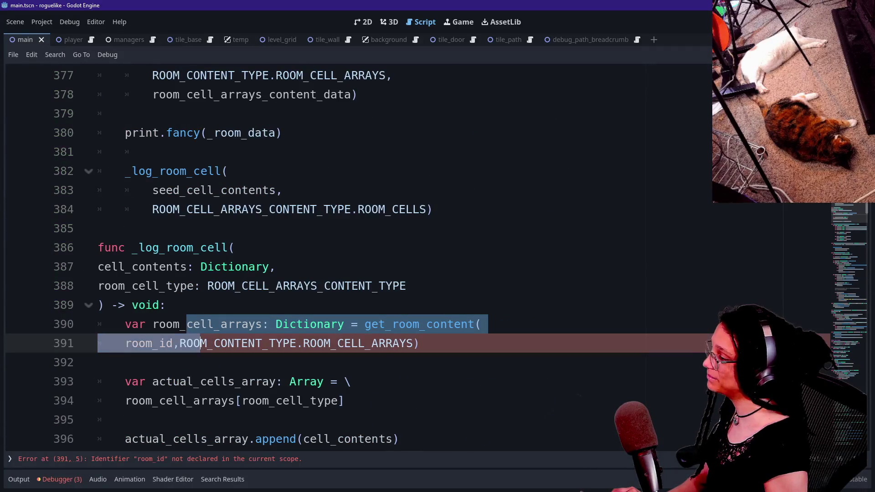
Step: Add a new parameter line after cell_contents: Dictionary and begin typing room_id
click(165, 305)
click(276, 267)
key(Return)
text(room_id: int,)
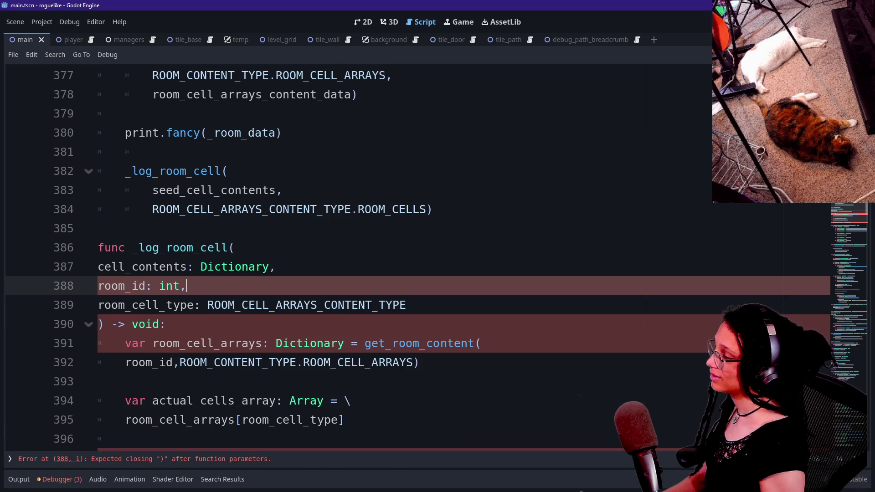
Step: Look up the ROOM_CONTENT_TYPE enum definition, then move toward the _log_room_cell call
scroll(364, 255, down, 4)
scroll(364, 255, up, 1)
scroll(365, 255, up, 1)
ctrl+click(365, 247)
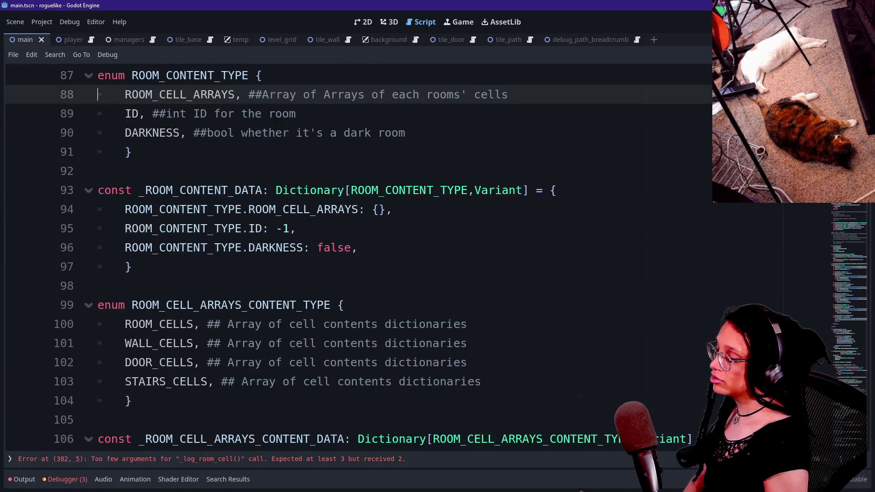
mouse_move(839, 248)
mouse_down()
mouse_move(847, 204)
mouse_move(846, 213)
mouse_up()
key(Down)
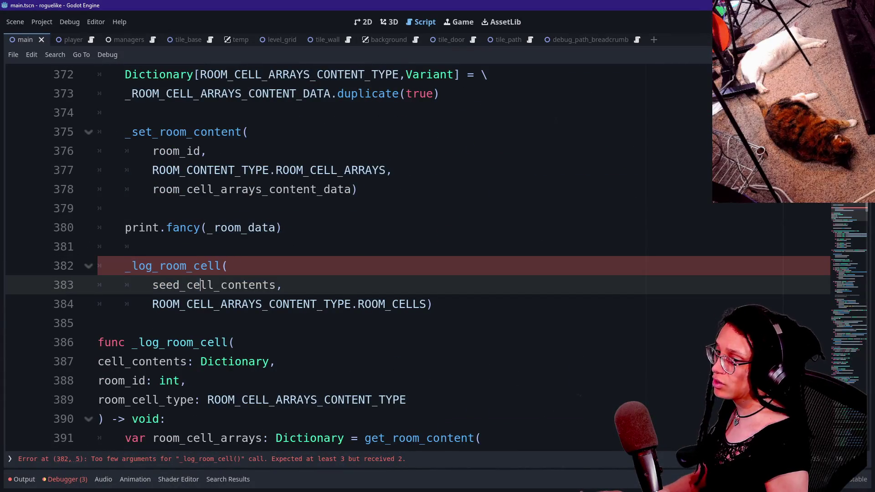
Step: Delete both print.fancy(_room_data) debug lines
key(Up)
key(Up)
key(Up)
key(Up)
key(Up)
key(Up)
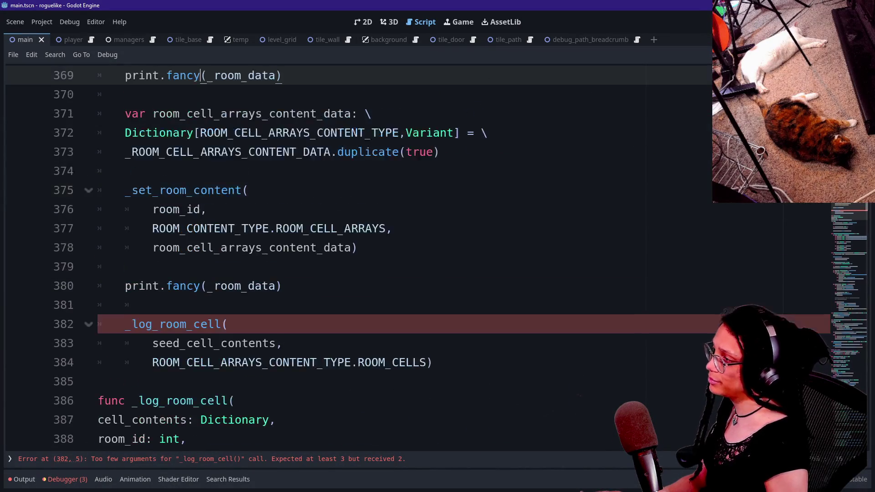
scroll(364, 255, up, 1)
key(Down)
key(Down)
key(Down)
key(ctrl+shift+k)
key(BackSpace)
right_click(308, 211)
key(Escape)
scroll(365, 256, up, 2)
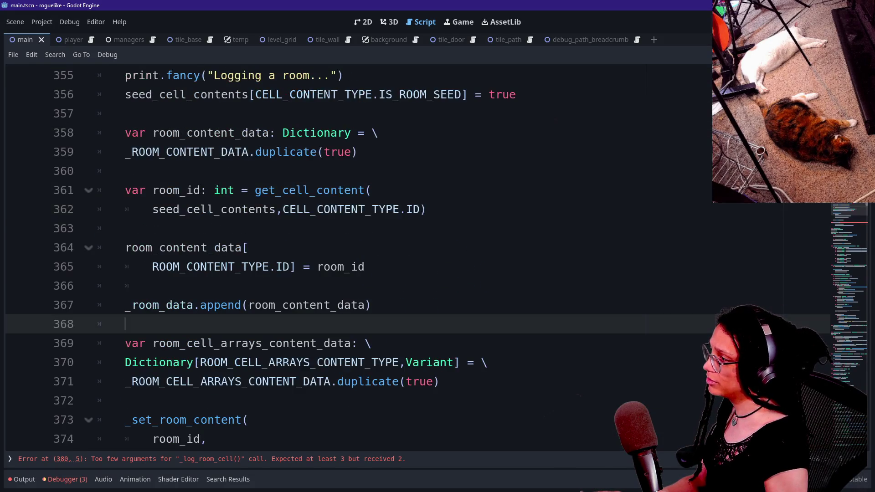
scroll(365, 255, down, 3)
drag(282, 343, 357, 304)
click(126, 325)
drag(282, 344, 125, 324)
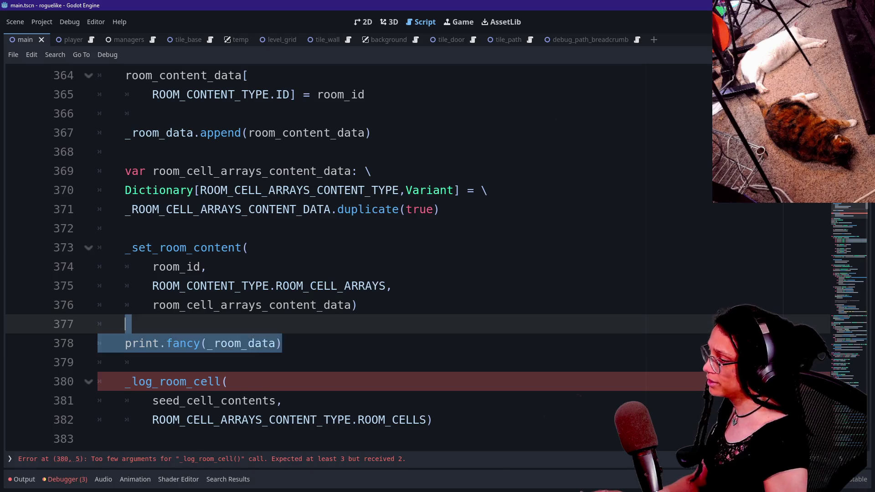
key(BackSpace)
key(BackSpace)
Step: Pass room_id as a new argument after seed_cell_contents in the _log_room_cell call
scroll(364, 255, up, 5)
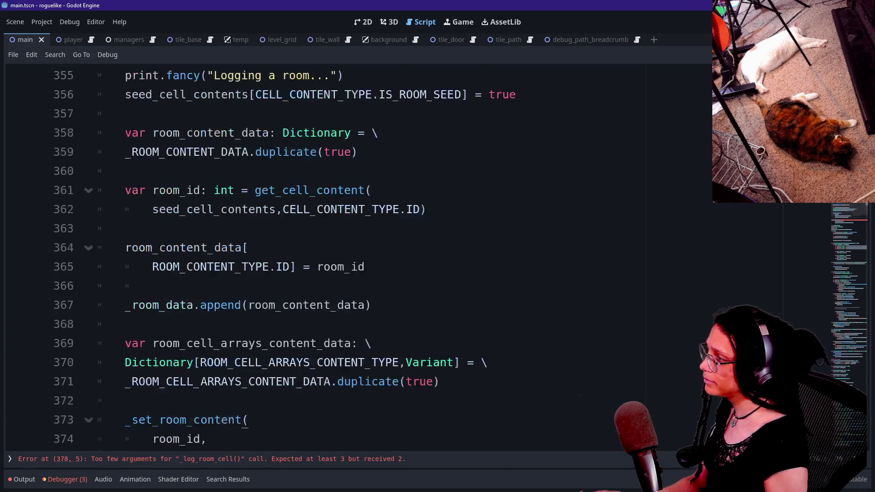
scroll(364, 255, down, 6)
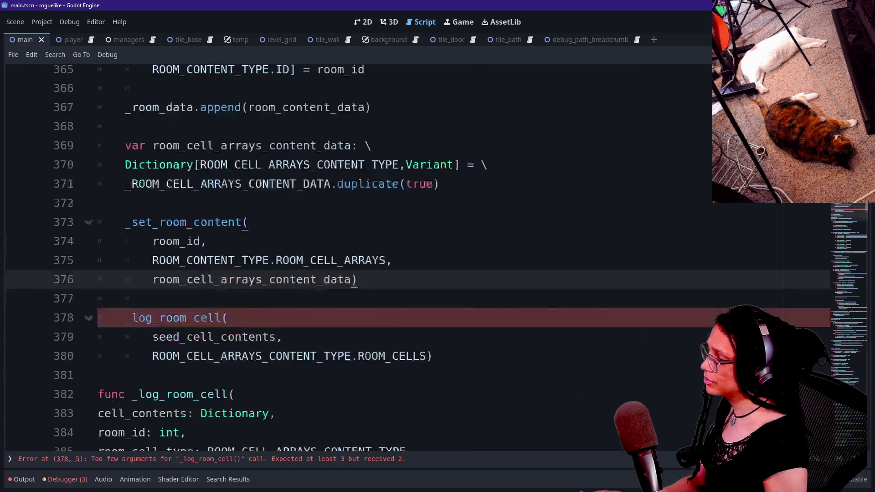
click(283, 305)
key(Return)
text(room_id,)
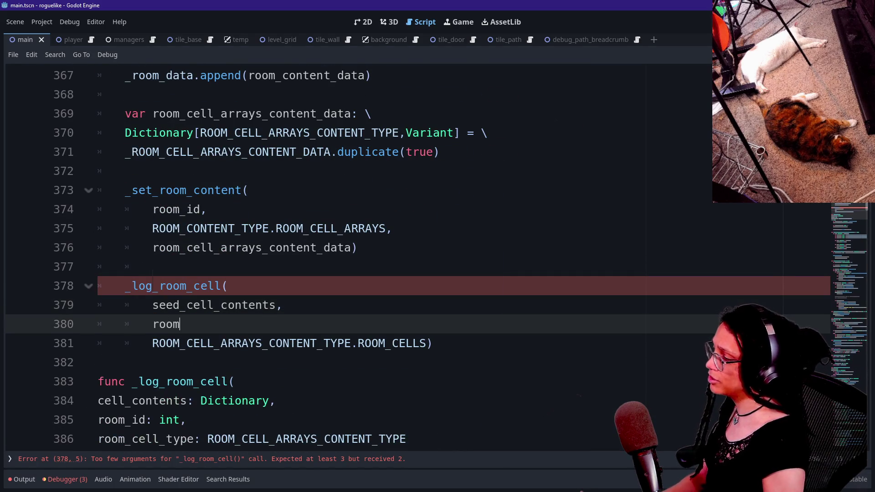
key(Escape)
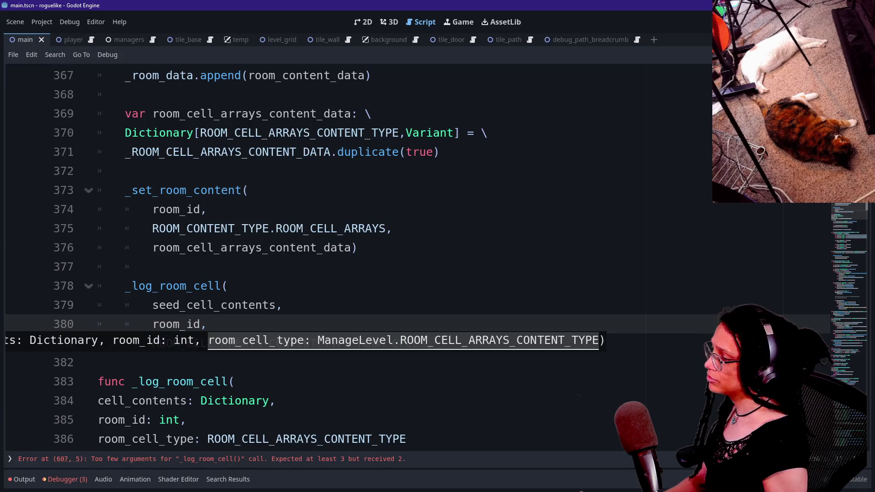
click(72, 286)
scroll(71, 267, down, 8)
scroll(844, 232, down, 15)
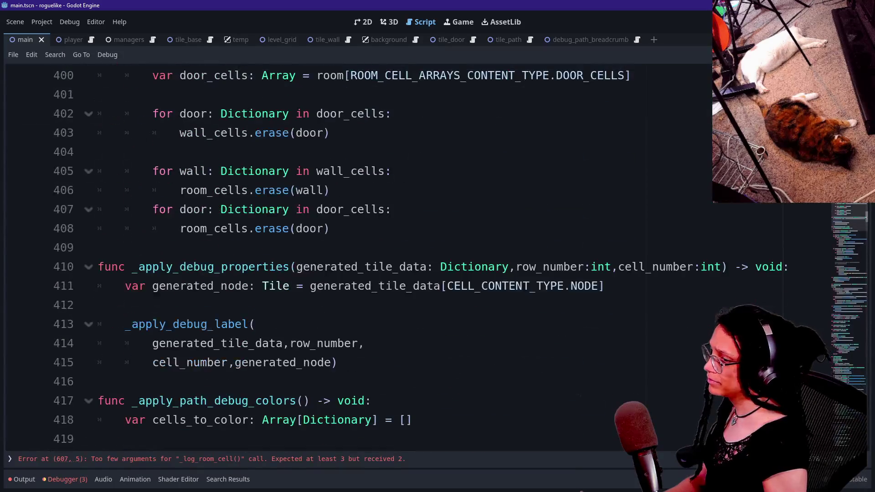
Step: Store the stairs _generate_a_tile result in a new 'generated_stars: Dictionary' variable on line 606
scroll(844, 232, down, 10)
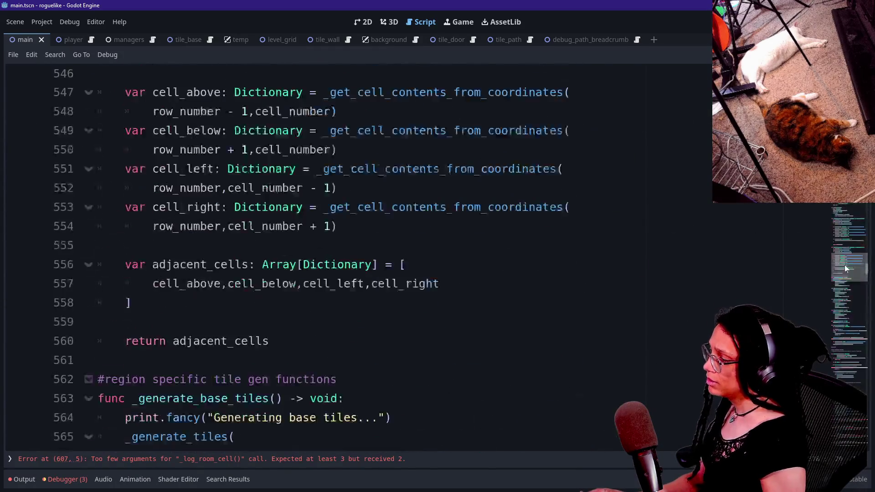
click(330, 459)
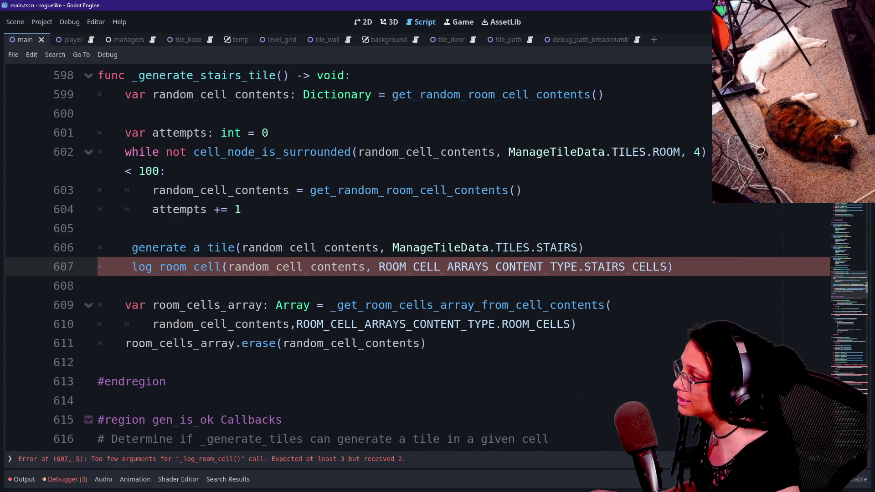
click(253, 190)
click(242, 210)
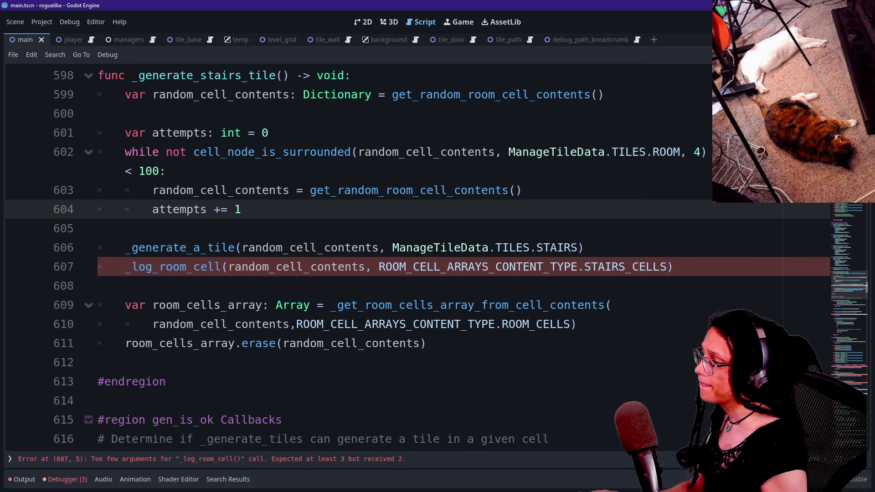
mouse_move(584, 248)
mouse_down()
mouse_move(296, 248)
mouse_move(584, 247)
mouse_up()
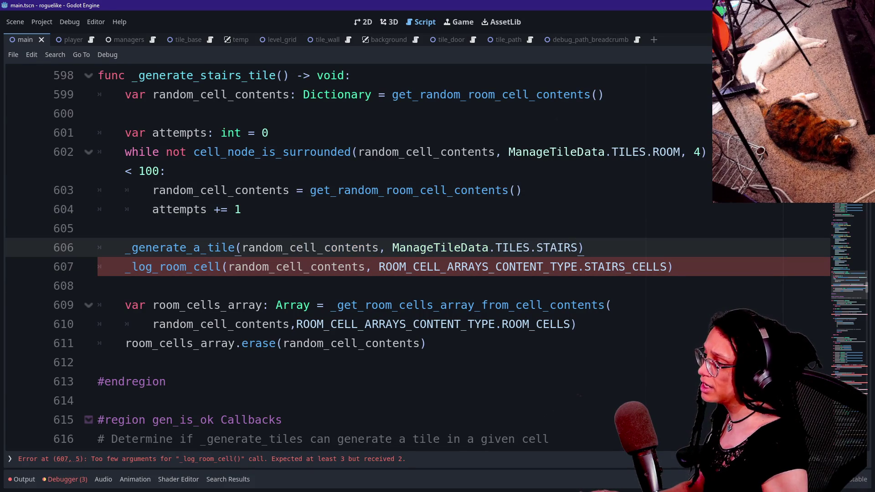
mouse_move(151, 247)
click(98, 247)
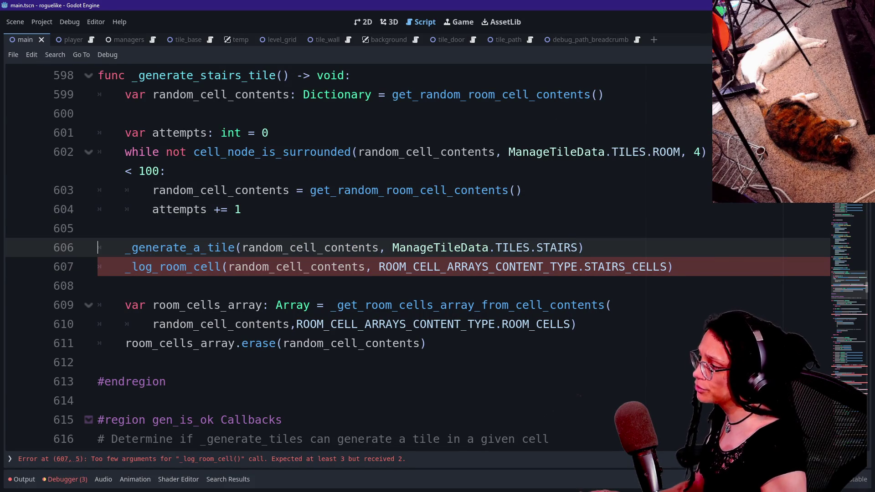
text(var )
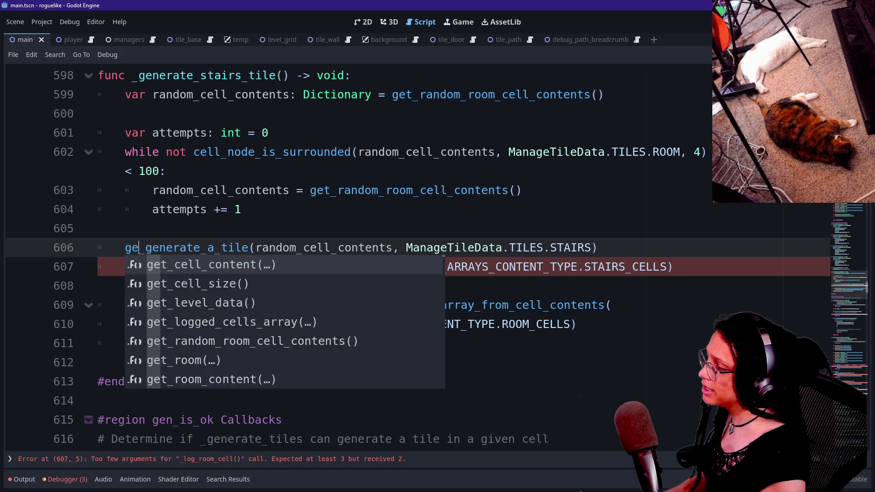
text(generated_stars)
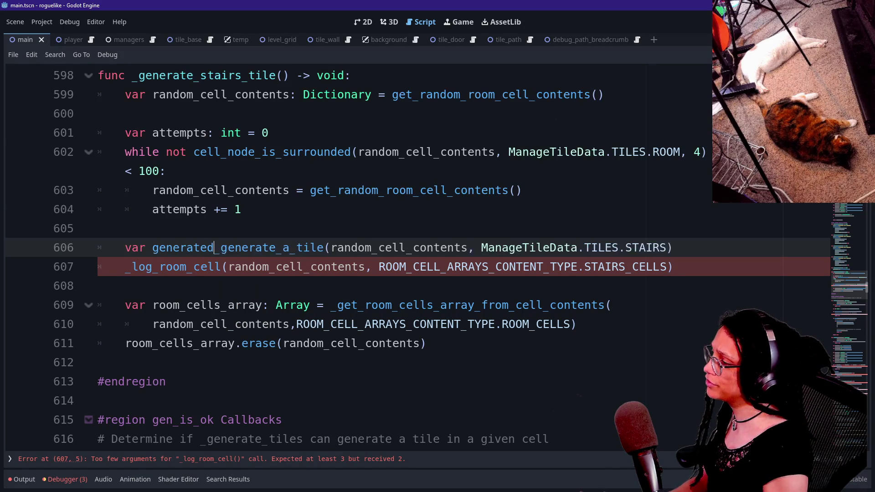
text(: )
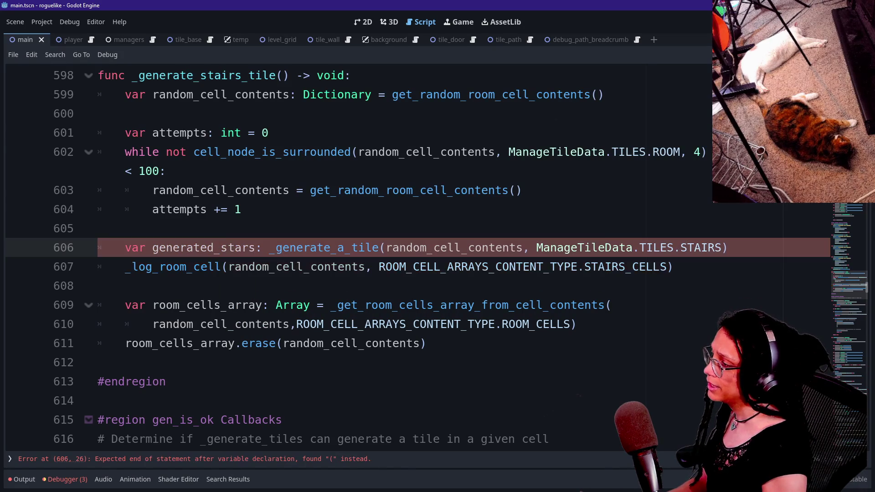
text(Dictionary =)
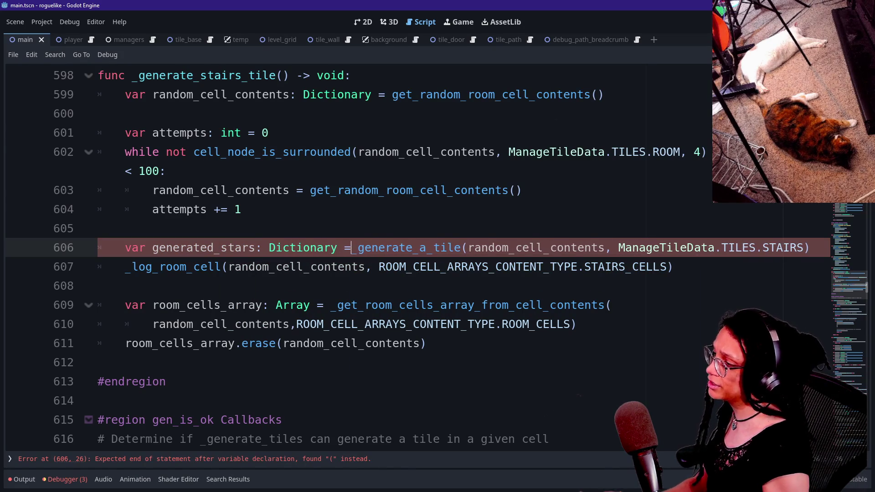
key(Escape)
click(468, 247)
text(_)
key(Return)
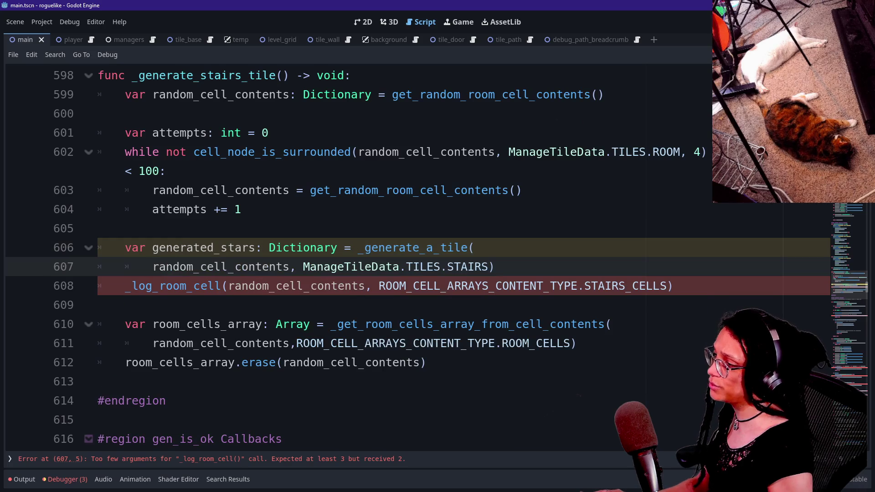
Step: Start a 'room_id: int' line below the tile call and correct the variable name to generated_stairs
click(495, 267)
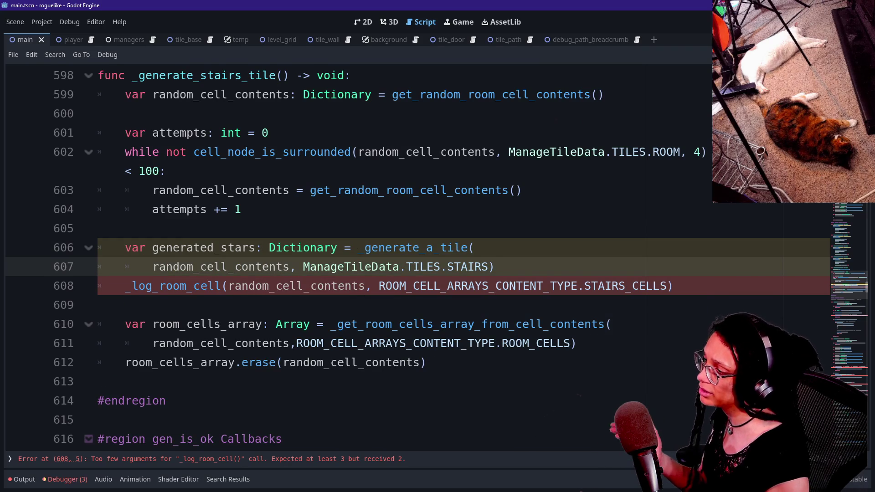
key(Return)
text(var r)
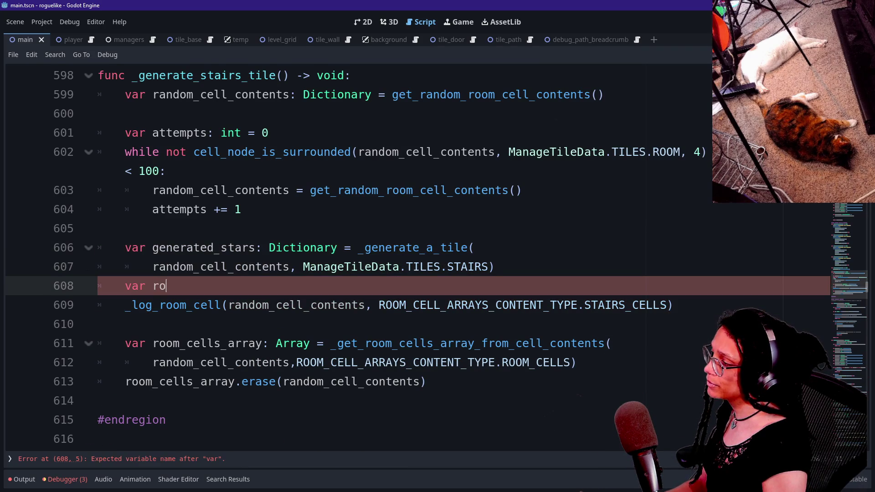
text(om_id: int = gener)
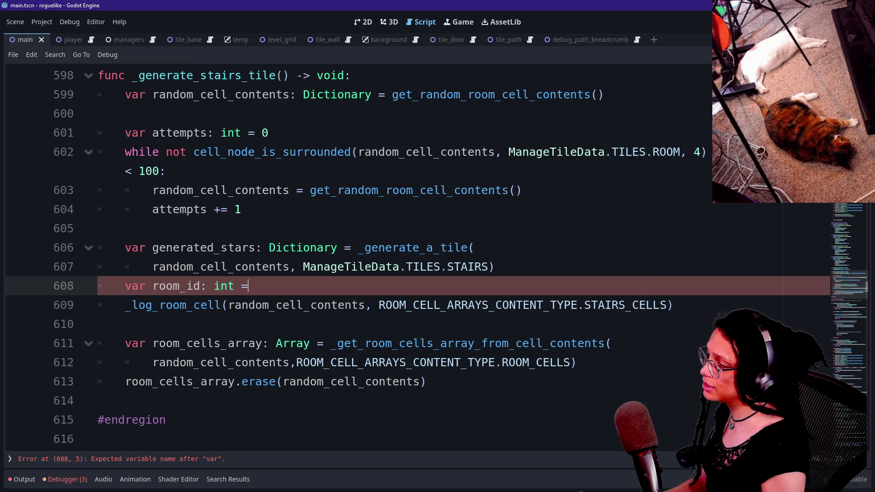
click(249, 247)
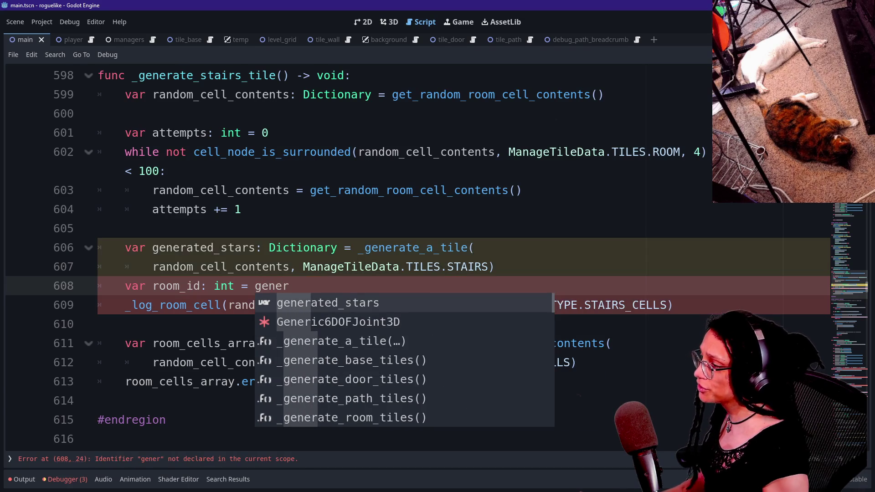
text(i)
Step: Assign room_id from get_cell_content(generated_stairs, CELL_CONTENT_TYPE.ORIGIN_ROOM_SEED_ID)
click(292, 286)
text(ated_stairs)
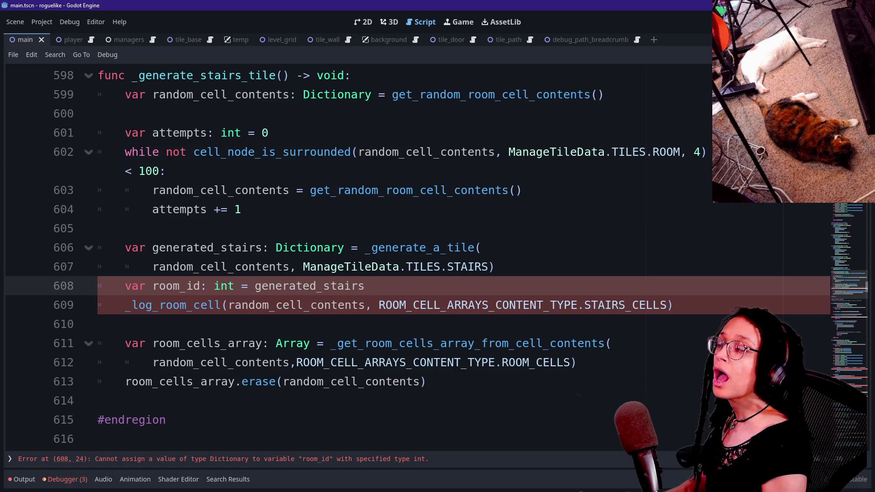
key(BackSpace)
key(BackSpace)
key(BackSpace)
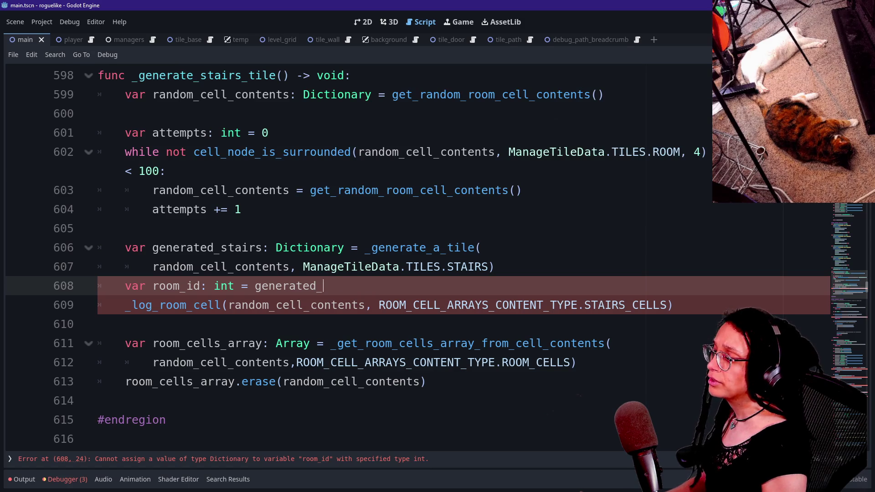
text(get)
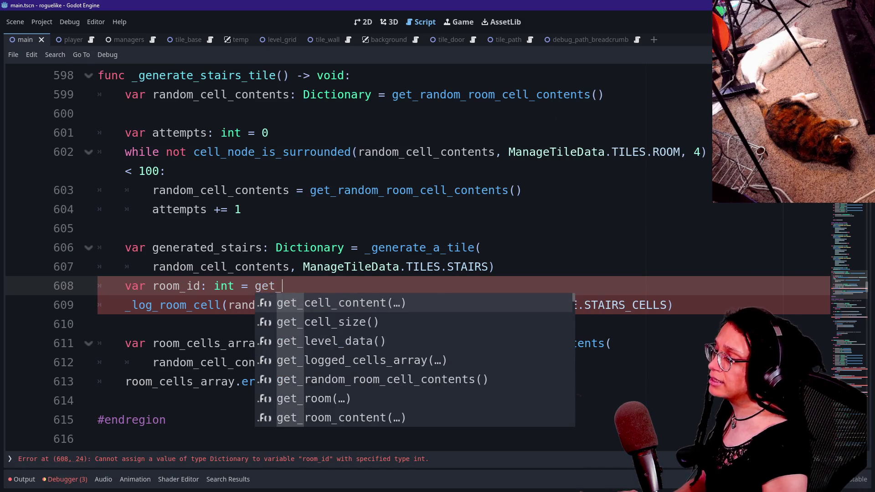
key(Return)
key(Return)
text(generate)
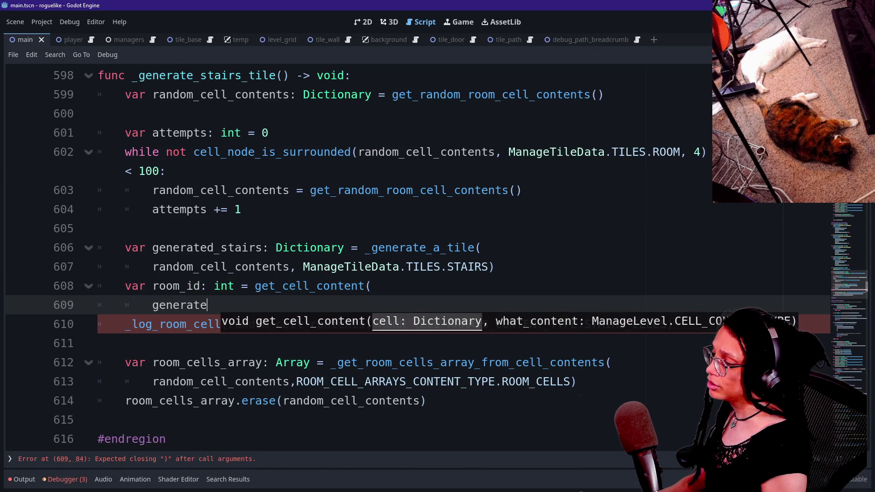
text(d_stairs)
key(ctrl+equal)
key(ctrl+equal)
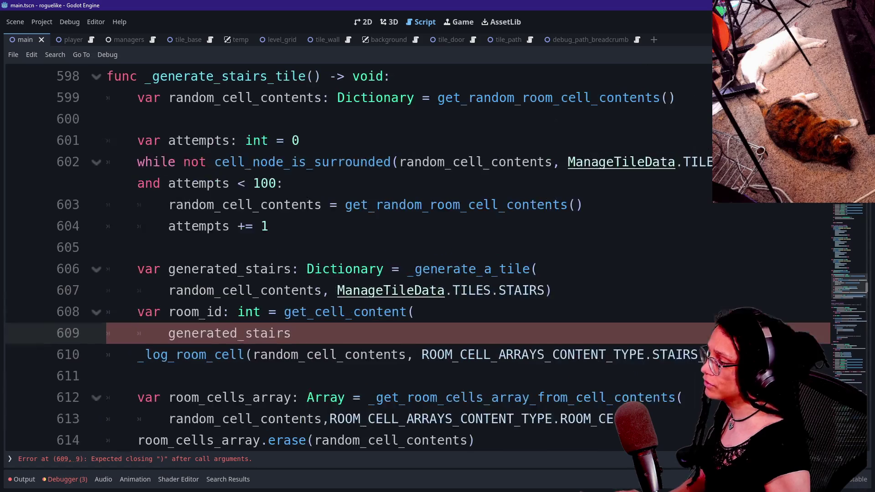
key(ctrl+equal)
text(.)
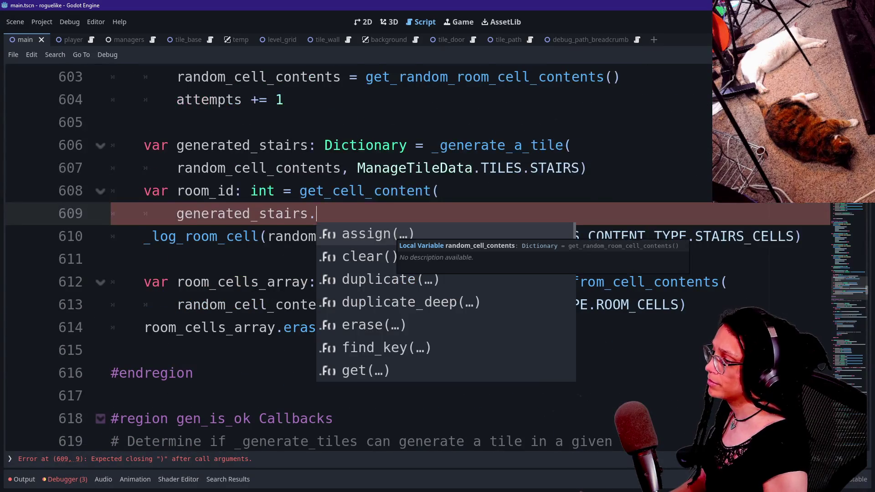
key(BackSpace)
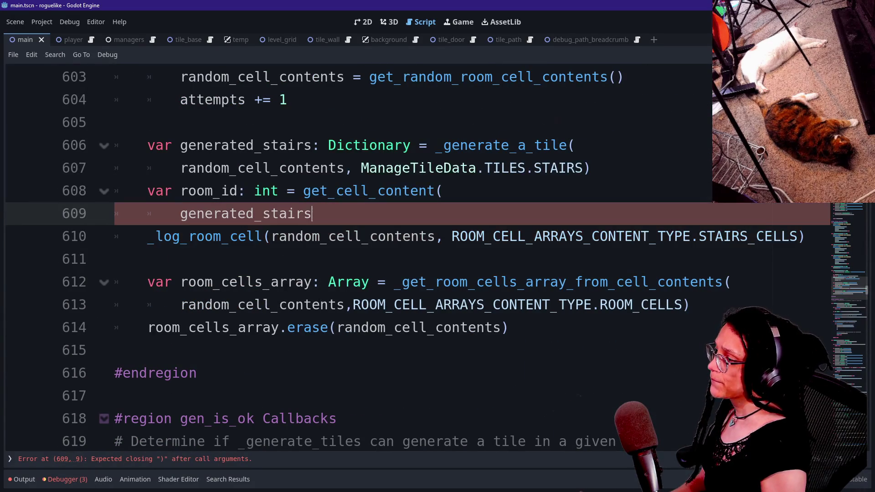
text(,CELL)
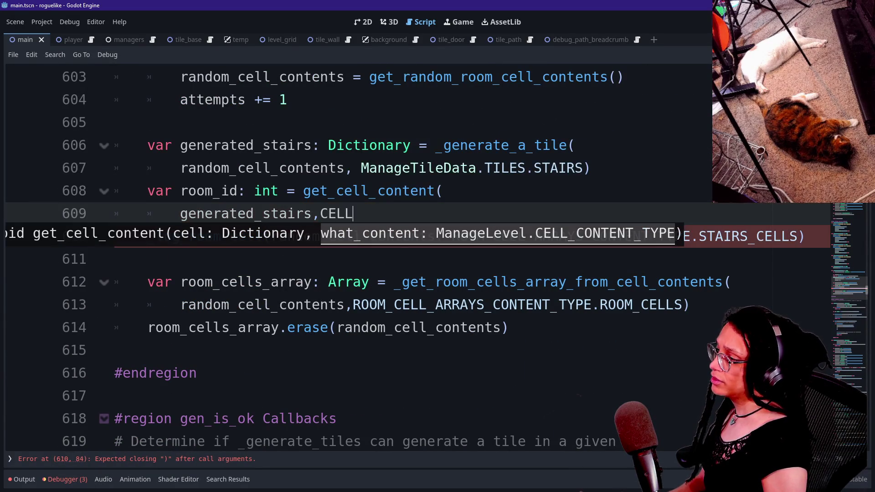
key(Return)
text(.)
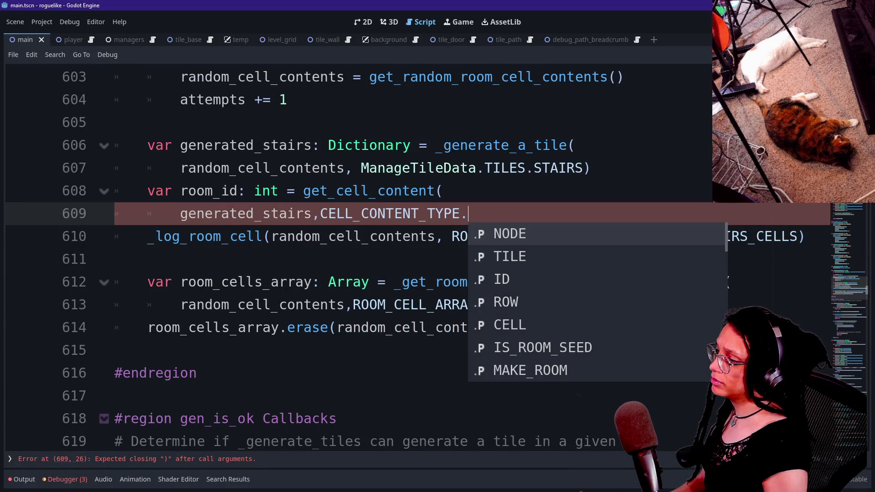
key(Down)
key(Down)
key(Down)
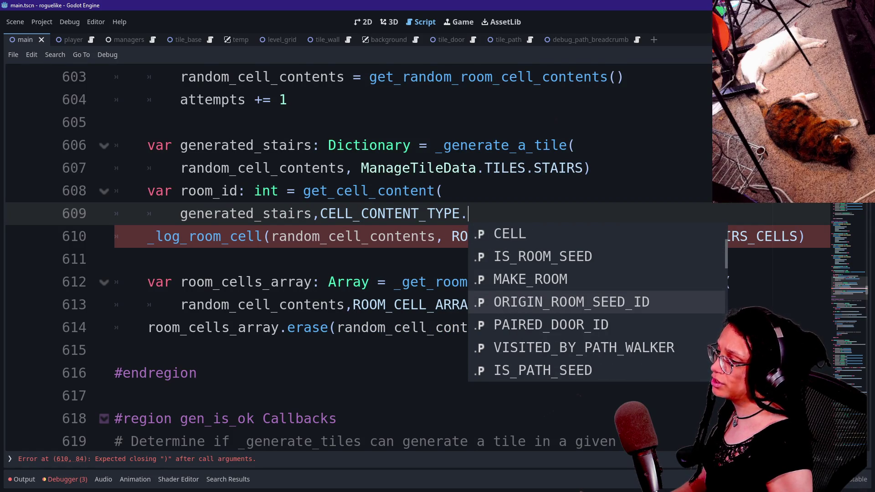
key(Return)
text())
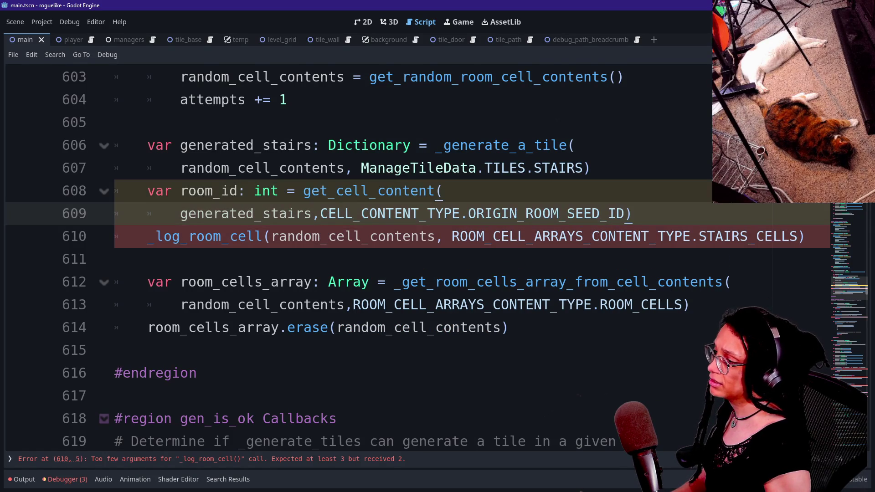
Step: Split the _log_room_cell arguments onto separate lines and add room_id to them
mouse_move(362, 236)
mouse_down()
mouse_move(444, 236)
mouse_move(264, 236)
mouse_move(272, 236)
mouse_up()
click(272, 236)
key(Return)
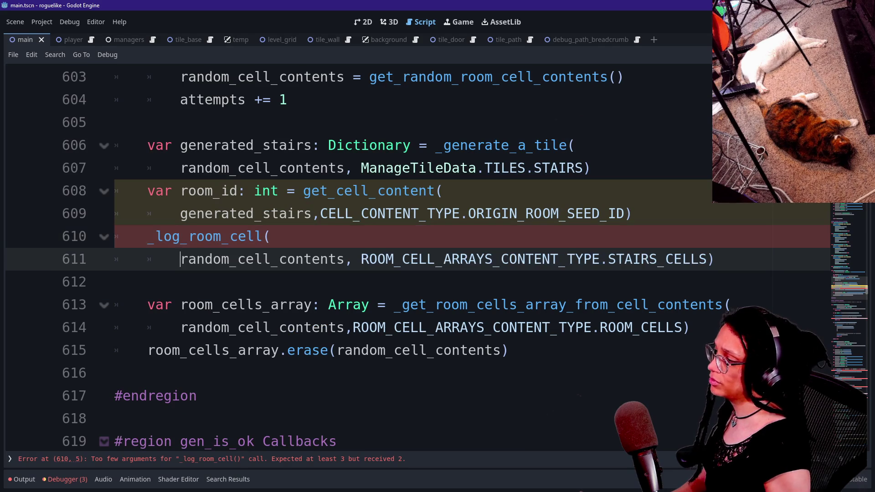
key(BackSpace)
key(Return)
click(353, 259)
text(room_id,)
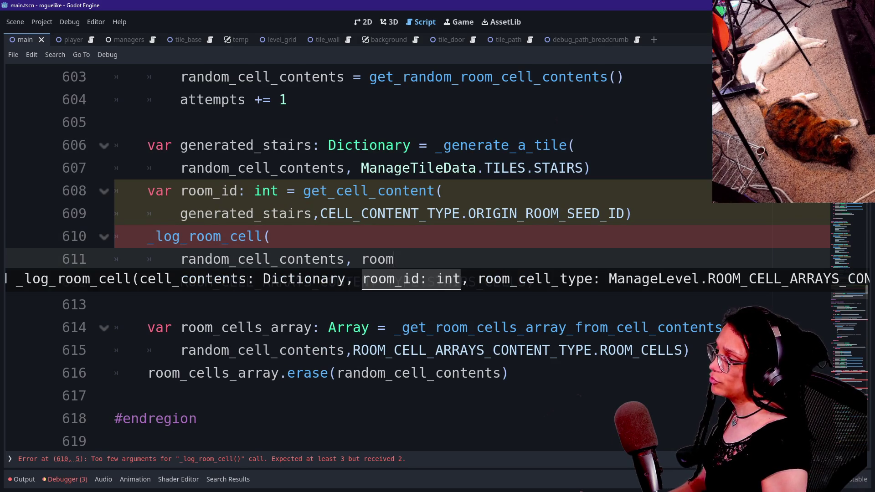
click(361, 213)
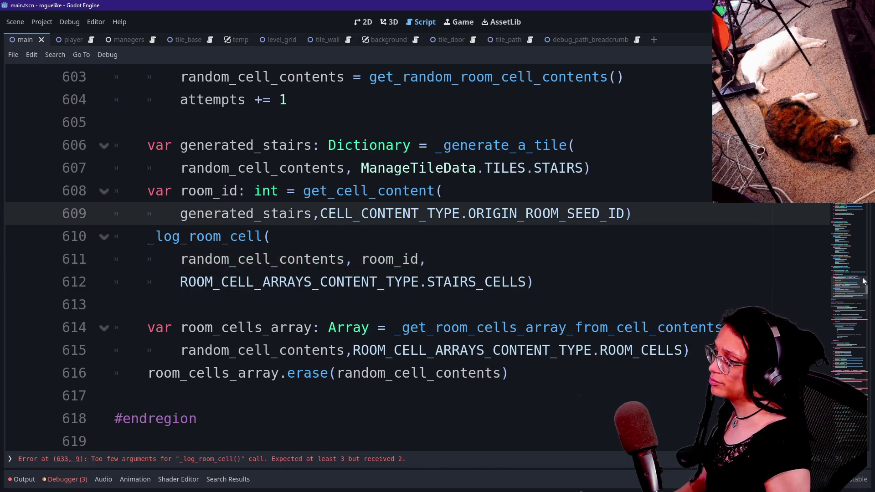
mouse_move(844, 327)
mouse_down()
mouse_move(844, 295)
mouse_move(845, 315)
mouse_move(845, 305)
mouse_up()
Step: Inspect the _is_room function body and its cell_contents parameter
click(542, 306)
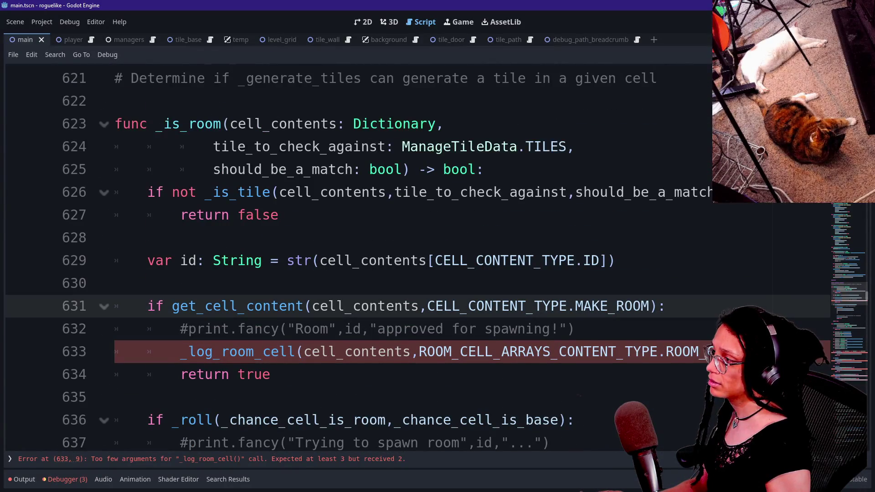
drag(160, 124, 363, 192)
click(363, 192)
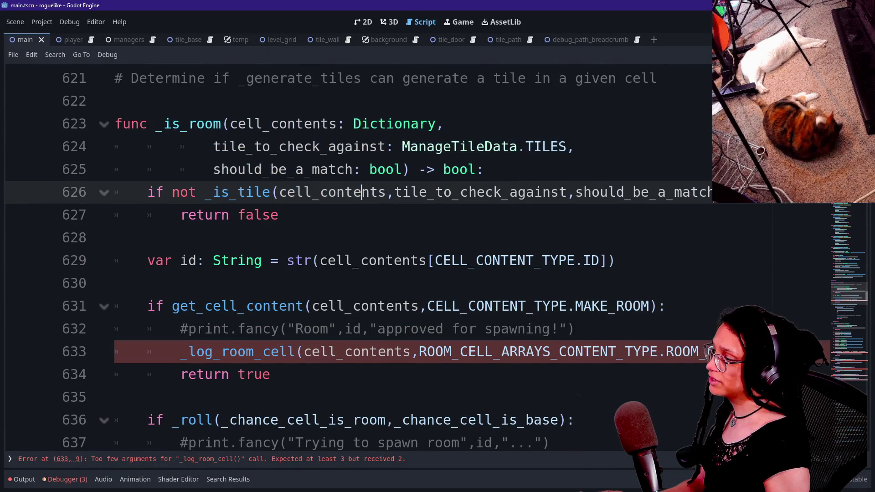
drag(197, 329, 321, 329)
mouse_move(181, 352)
mouse_down()
mouse_move(427, 328)
mouse_move(271, 374)
mouse_up()
click(270, 374)
click(575, 329)
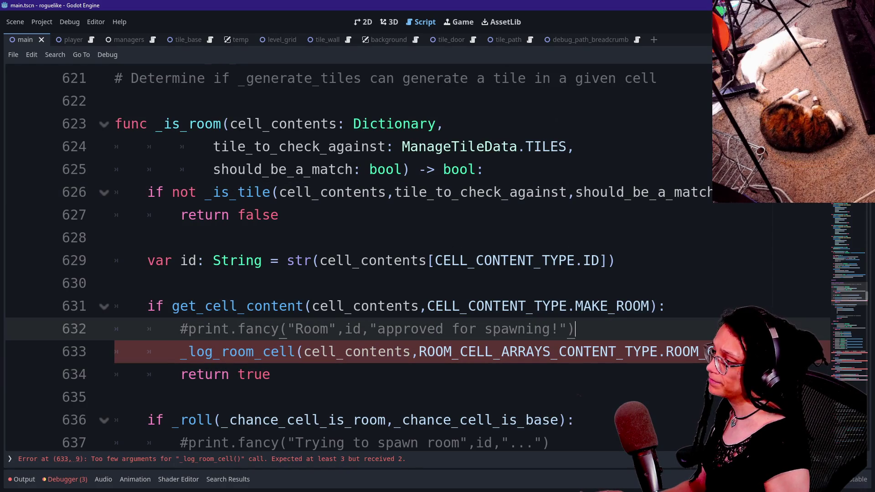
mouse_move(230, 124)
mouse_down()
mouse_move(114, 101)
mouse_move(337, 123)
mouse_up()
drag(231, 123, 346, 124)
click(346, 123)
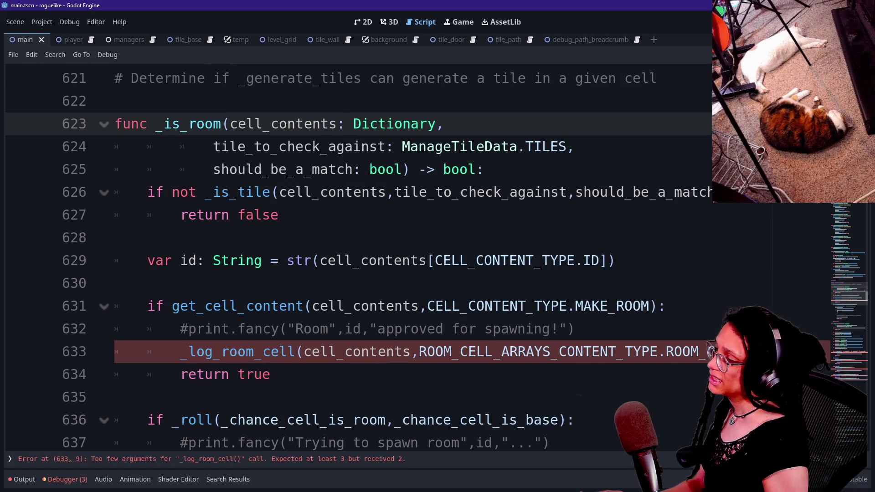
Step: Review the _log_room_cell call on line 633 and the commented print line above it
scroll(360, 256, down, 1)
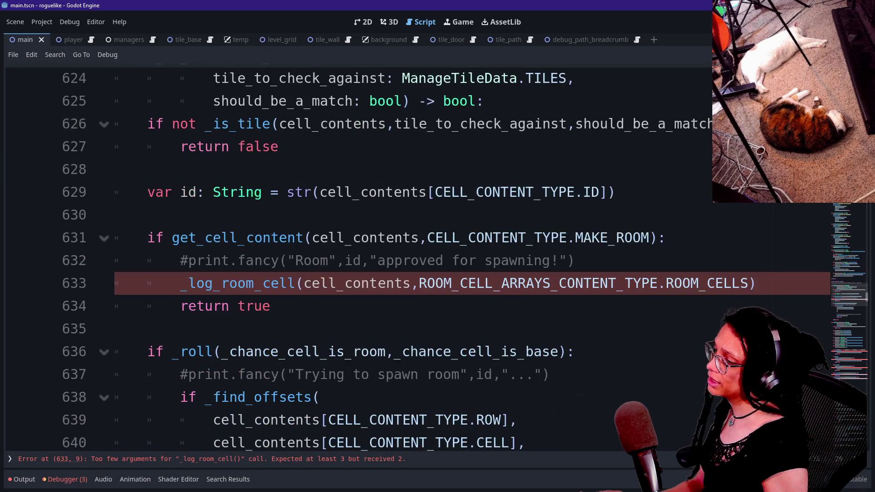
mouse_move(180, 283)
mouse_down()
mouse_move(352, 283)
mouse_move(251, 306)
mouse_move(756, 283)
mouse_up()
click(757, 284)
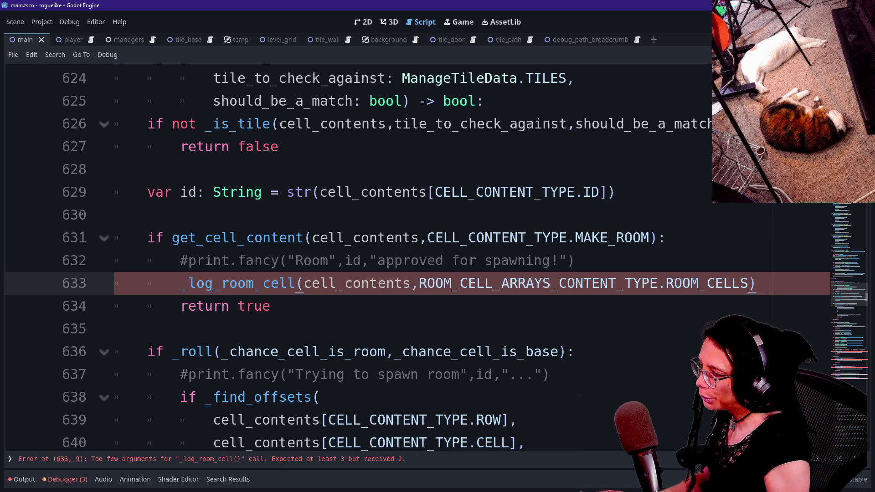
click(576, 260)
drag(575, 260, 667, 238)
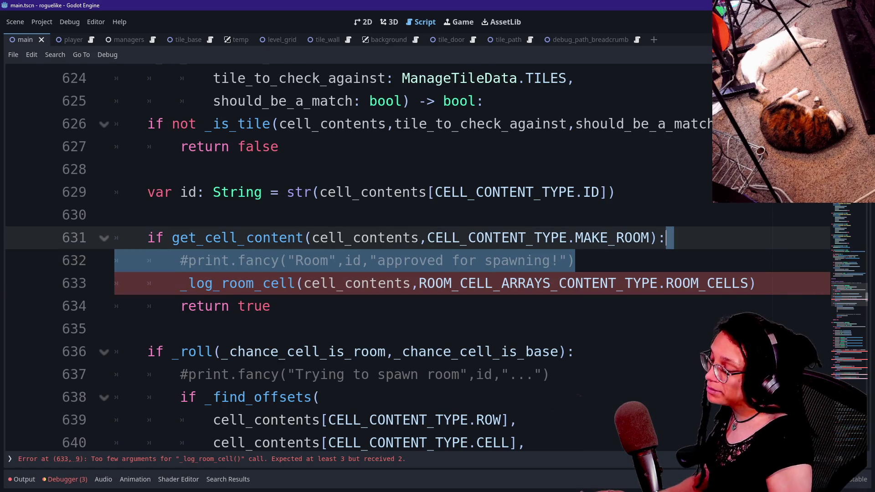
click(576, 260)
drag(576, 260, 669, 237)
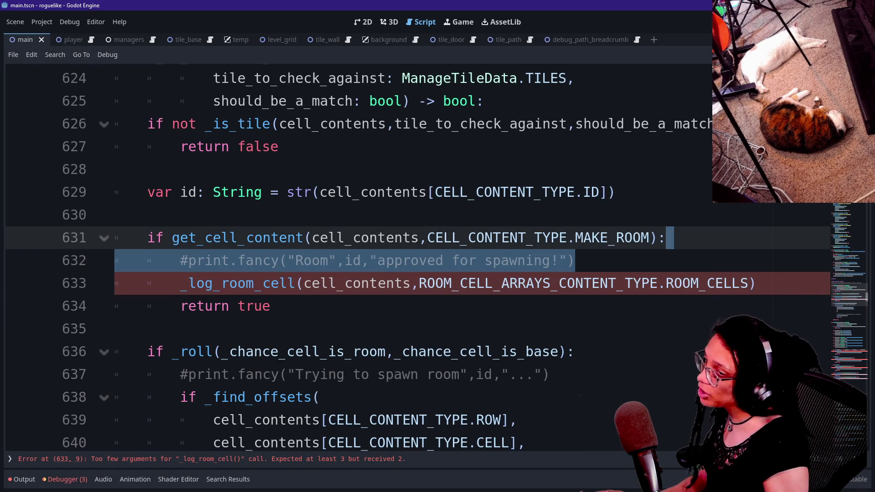
click(575, 261)
Step: Delete the _log_room_cell call on line 633, then undo to restore it
drag(759, 283, 615, 255)
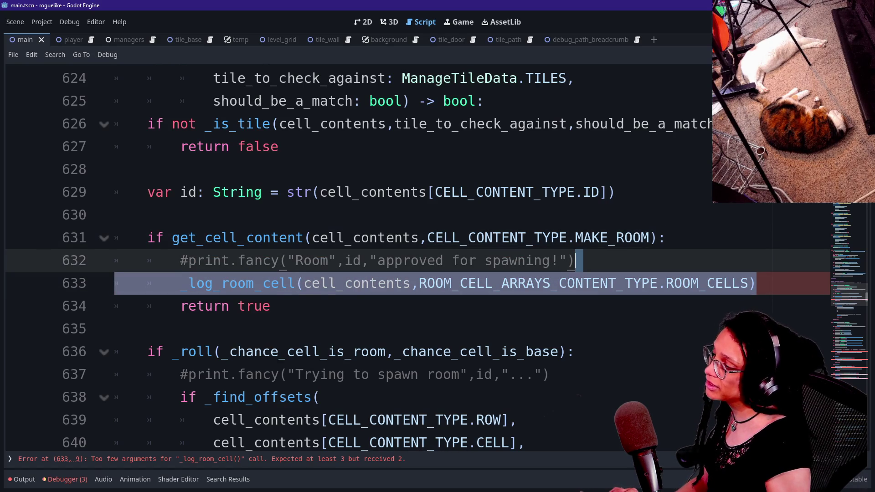
key(BackSpace)
scroll(410, 255, up, 1)
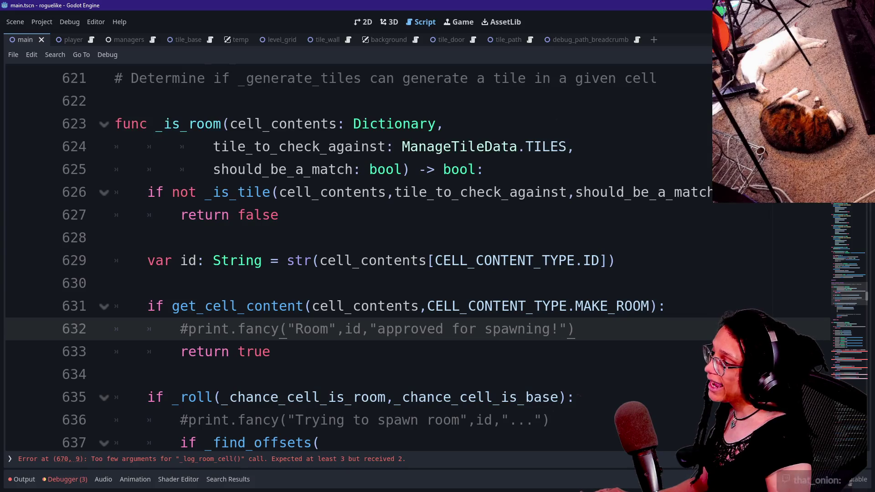
click(149, 124)
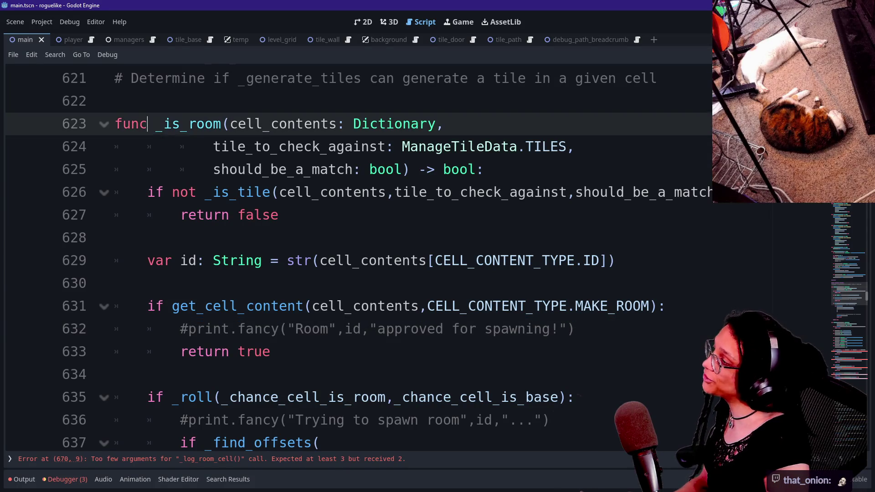
key(ctrl+z)
key(Down)
key(Down)
key(Down)
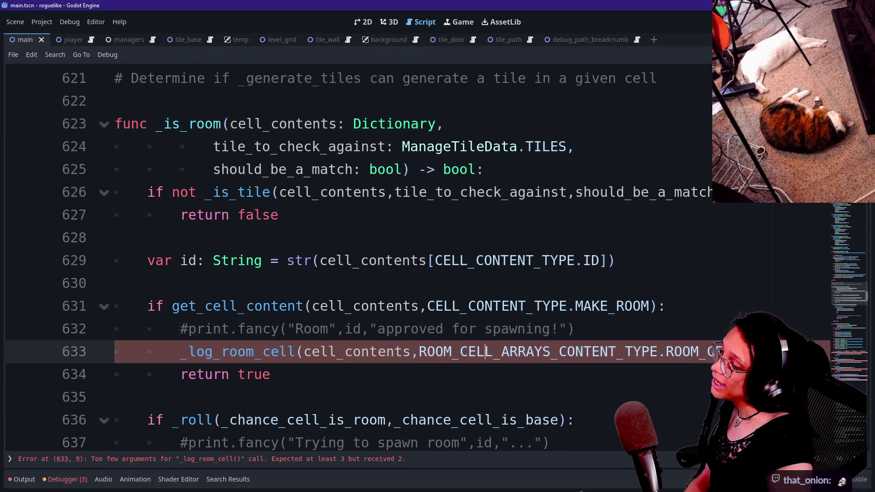
key(Down)
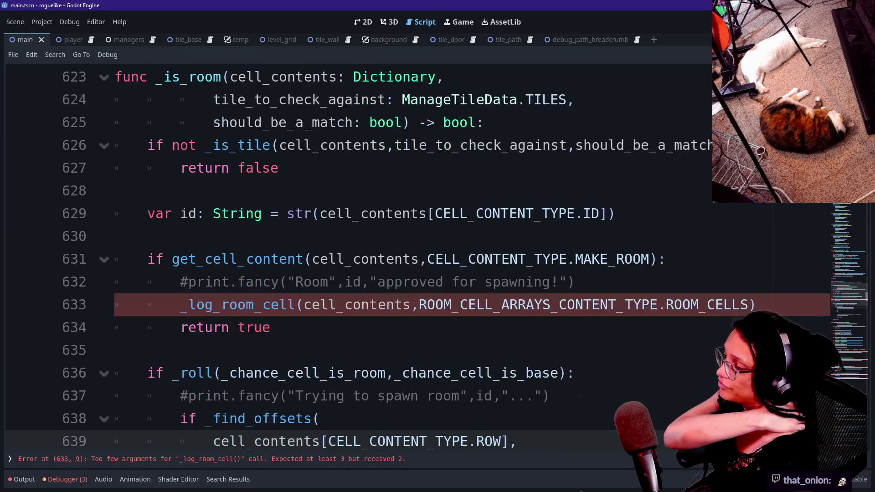
key(Up)
key(Up)
key(Up)
key(shift+Home)
key(Right)
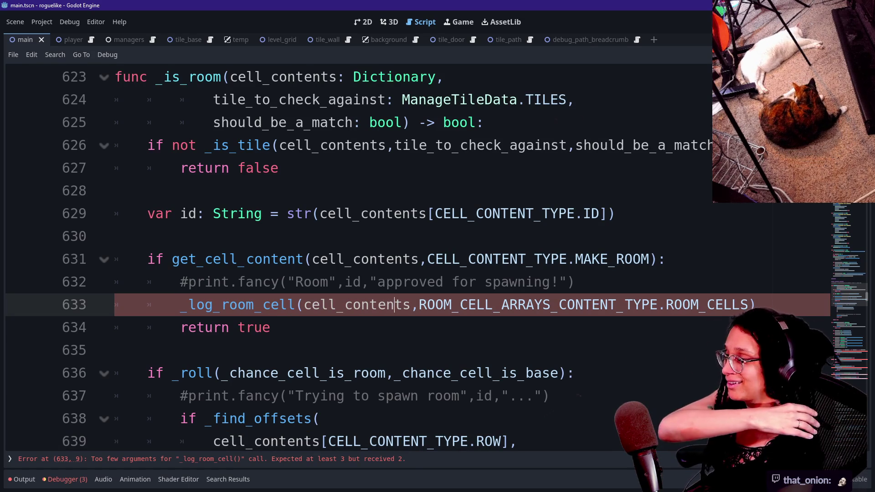
click(116, 191)
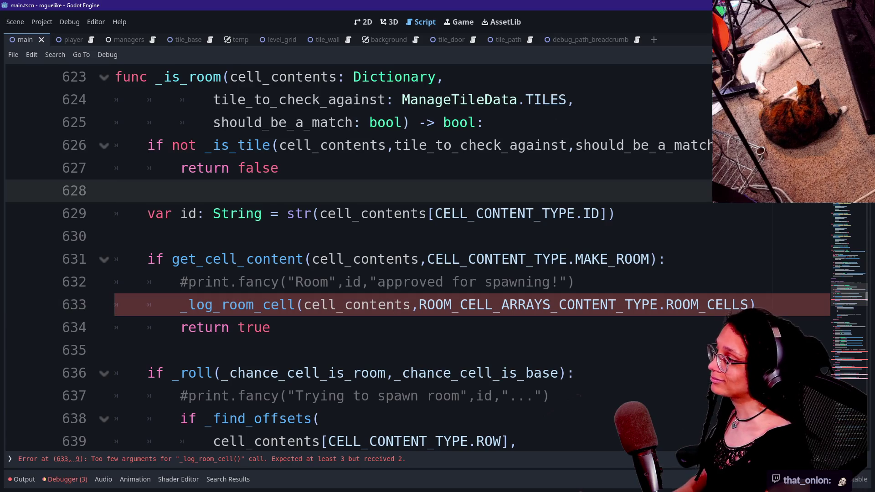
Step: Select _is_room and add its next occurrences with Ctrl+D, landing on line 26
double_click(192, 76)
key(ctrl+d)
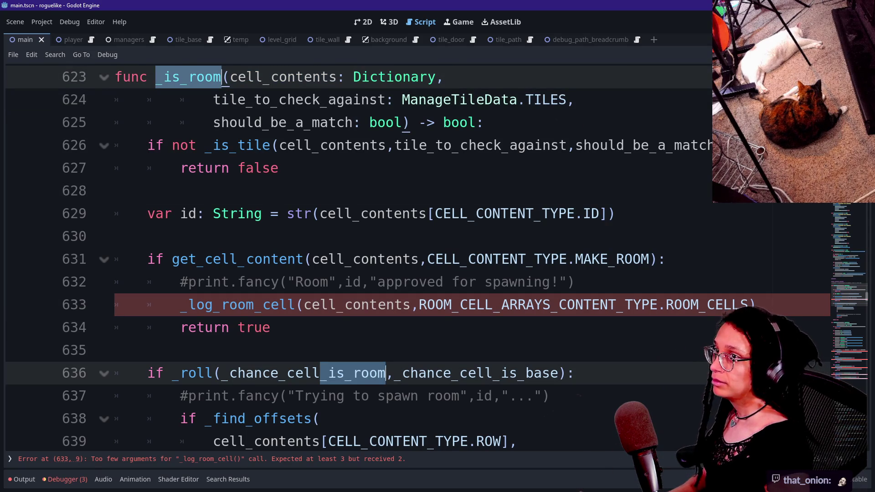
key(ctrl+d)
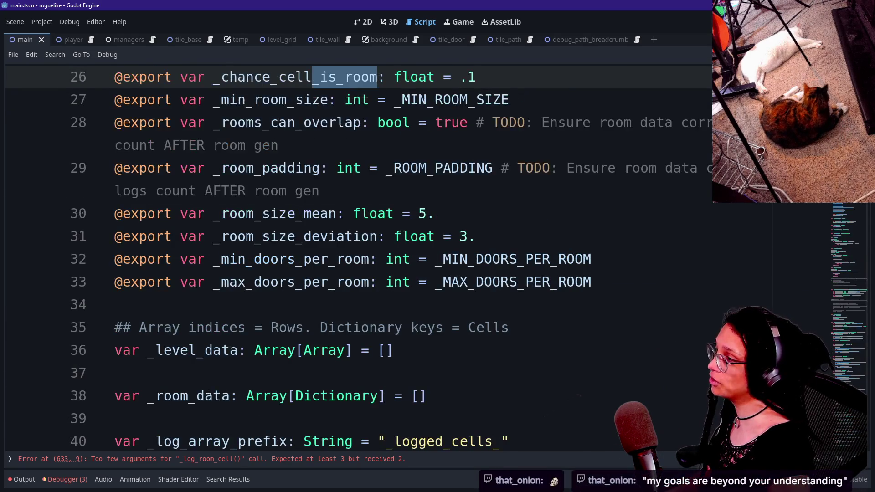
Step: Search the project for 'func _is_room' and open the line 623 result
click(393, 350)
text(f)
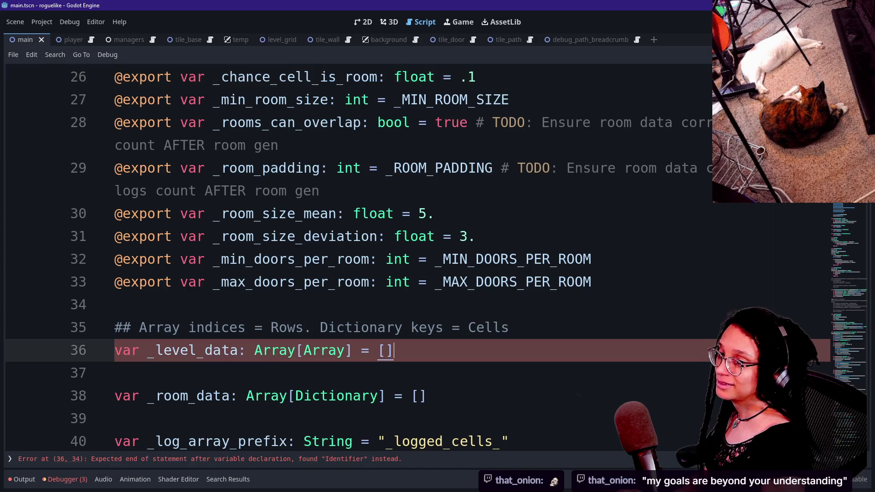
key(ctrl+shift+f)
text(func _is_room)
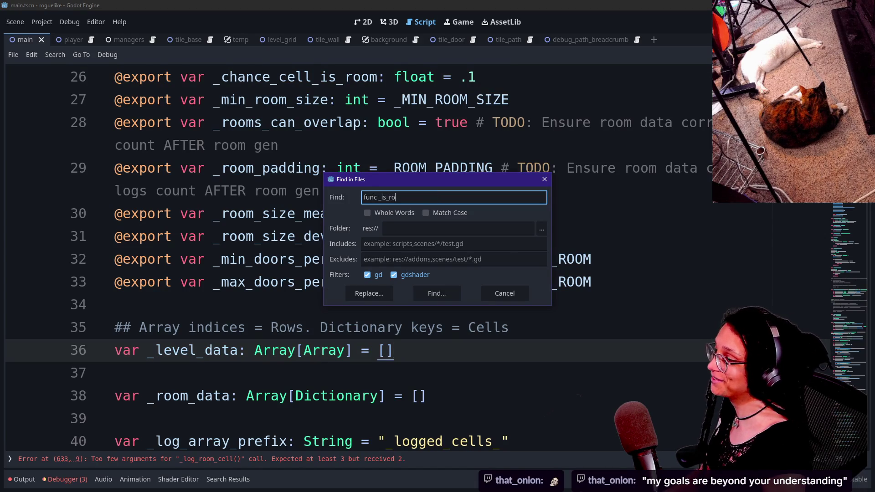
key(Return)
click(171, 369)
Step: Hide the bottom panel to enlarge the code and save the scene
click(341, 236)
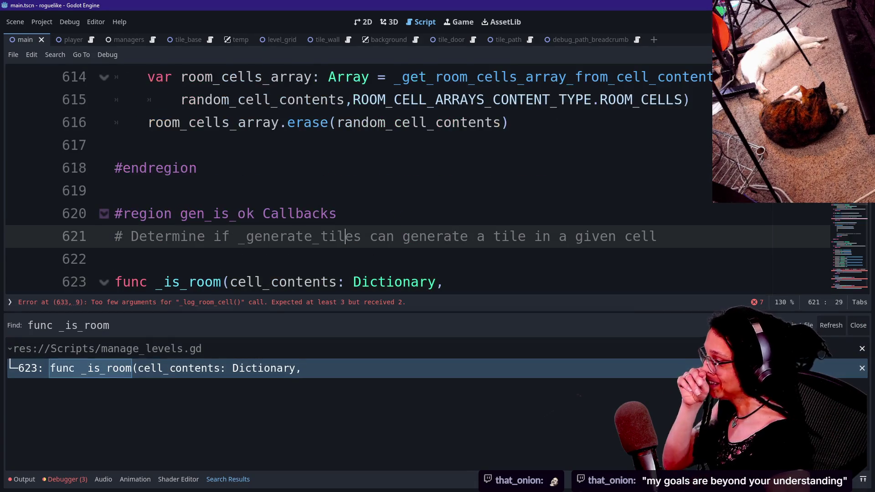
click(163, 281)
drag(163, 281, 230, 282)
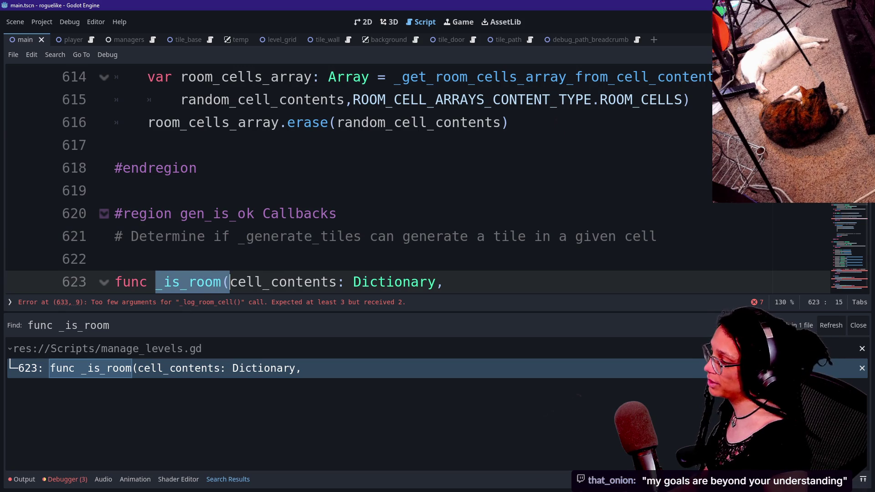
click(304, 214)
click(21, 479)
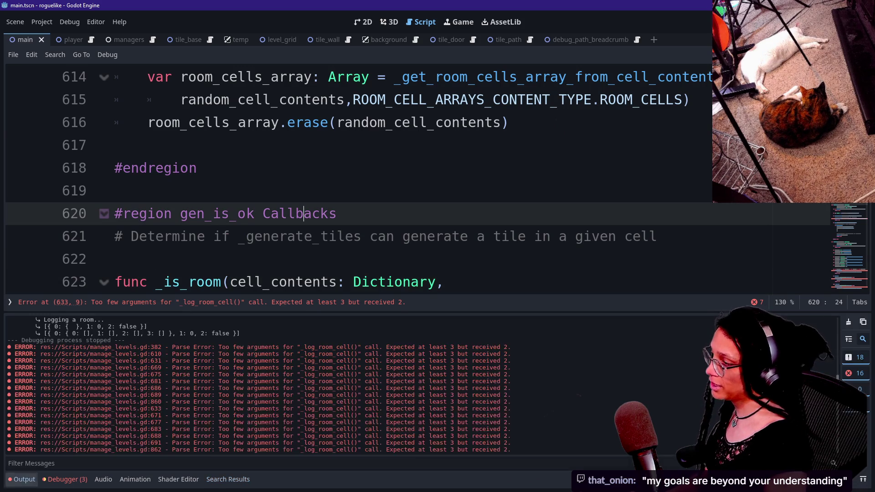
click(21, 479)
drag(155, 282, 230, 282)
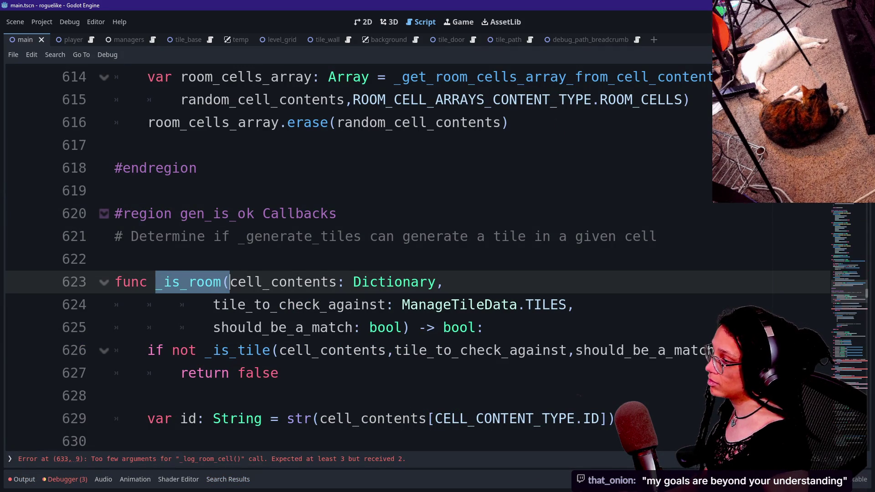
click(114, 259)
key(ctrl+s)
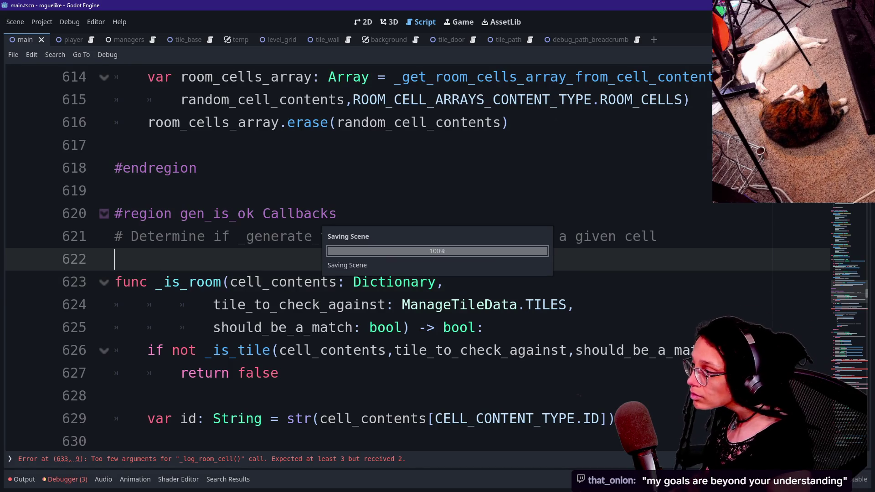
Step: Select '_is_room(' on line 623 and search the script for it
click(156, 281)
key(shift+Right)
key(shift+Right)
key(shift+Right)
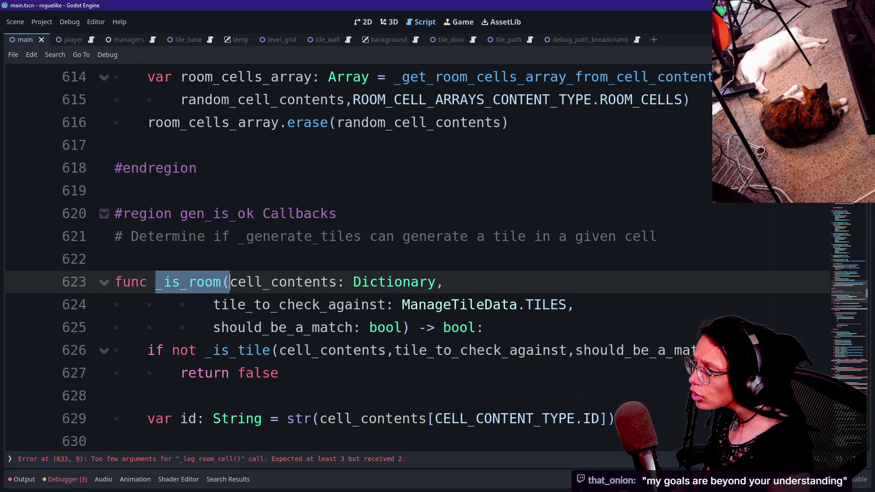
key(ctrl+f)
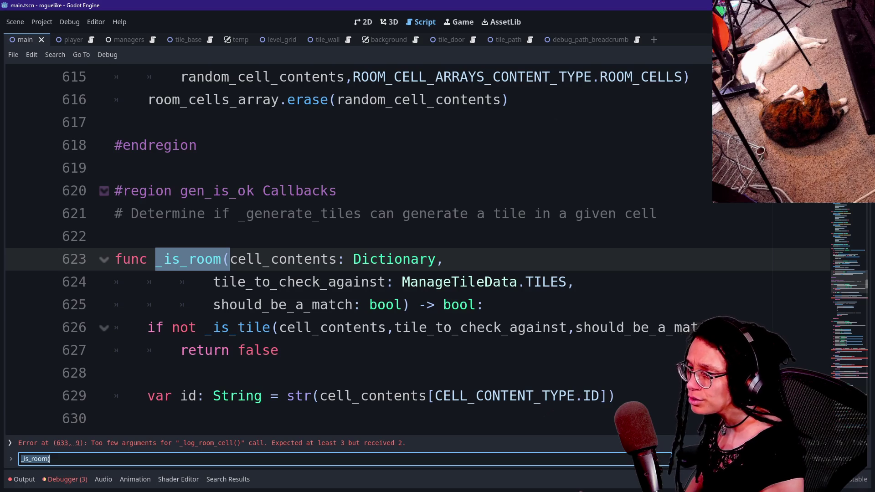
Step: Search for '_is_room' and step to match 2 of 4, the callback argument on line 576
scroll(411, 246, down, 5)
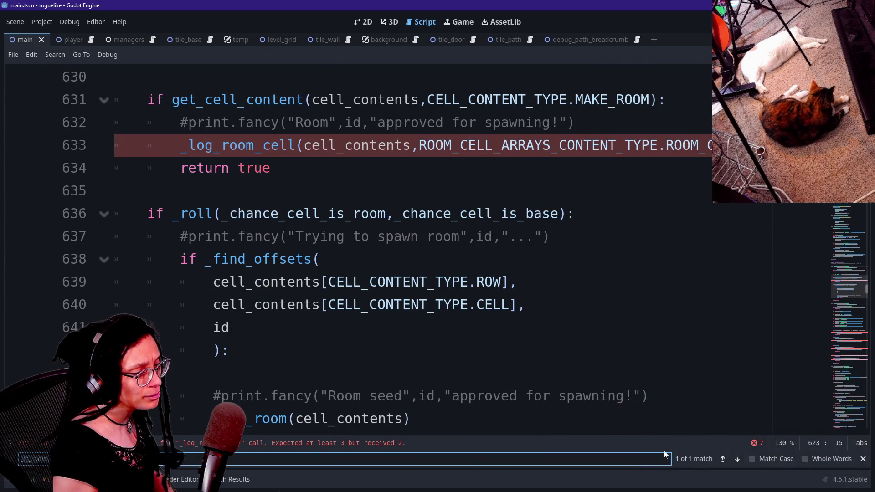
scroll(410, 246, up, 2)
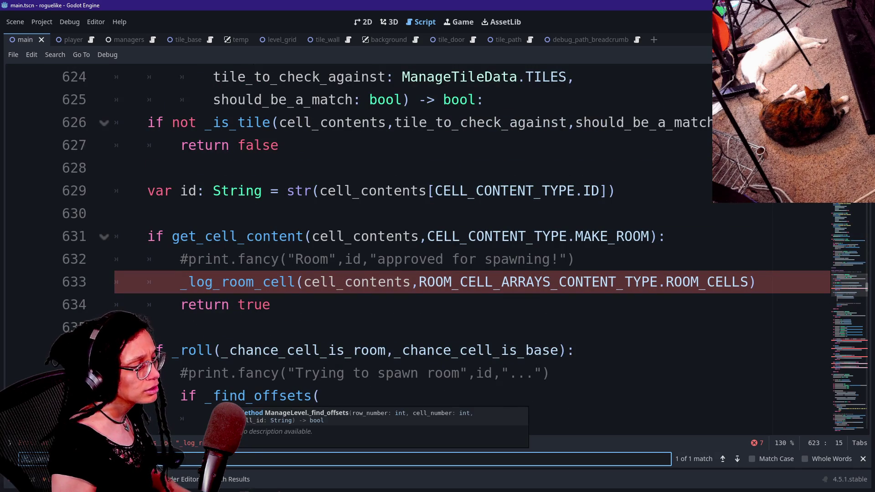
text(i_i)
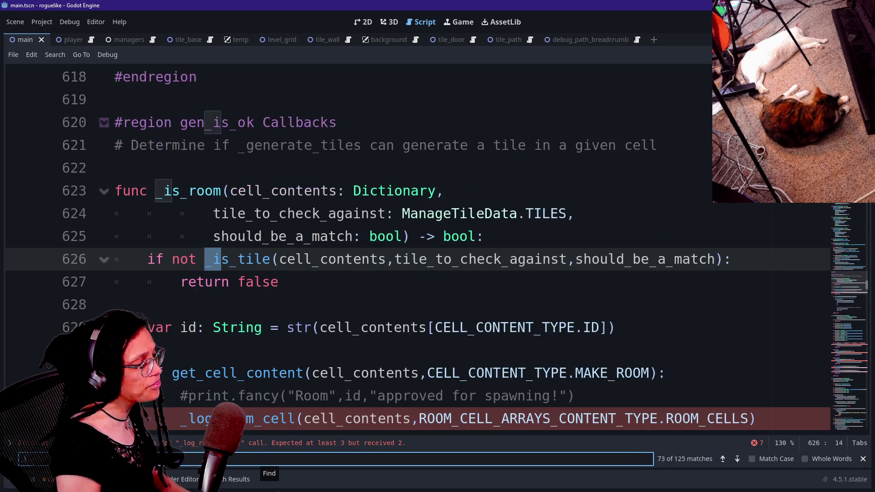
key(Return)
text(s_room)
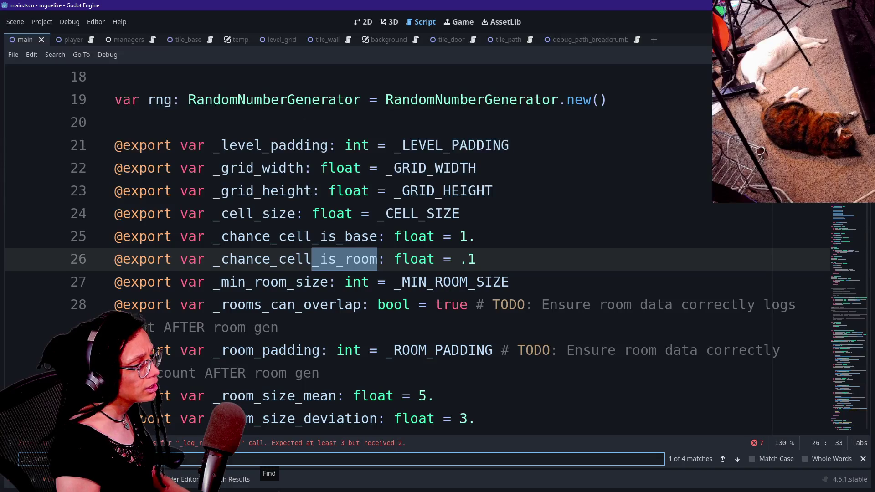
key(Return)
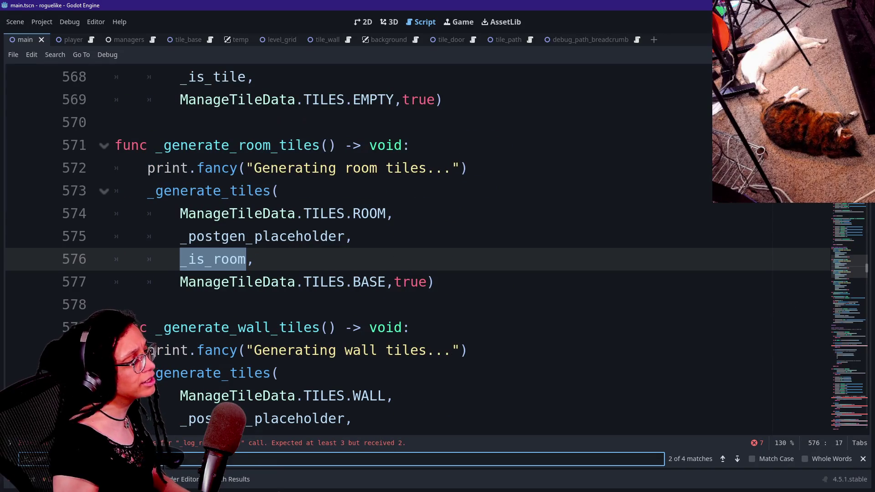
click(188, 259)
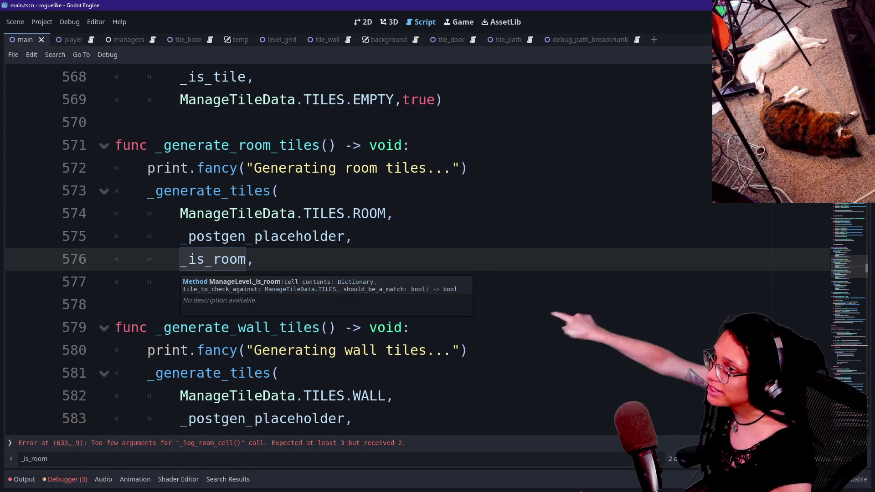
drag(148, 259, 213, 259)
click(213, 259)
double_click(213, 258)
click(212, 259)
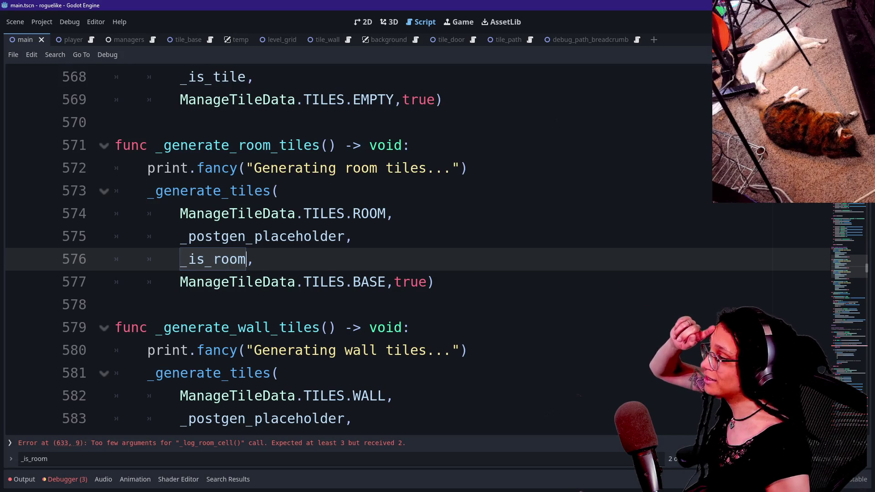
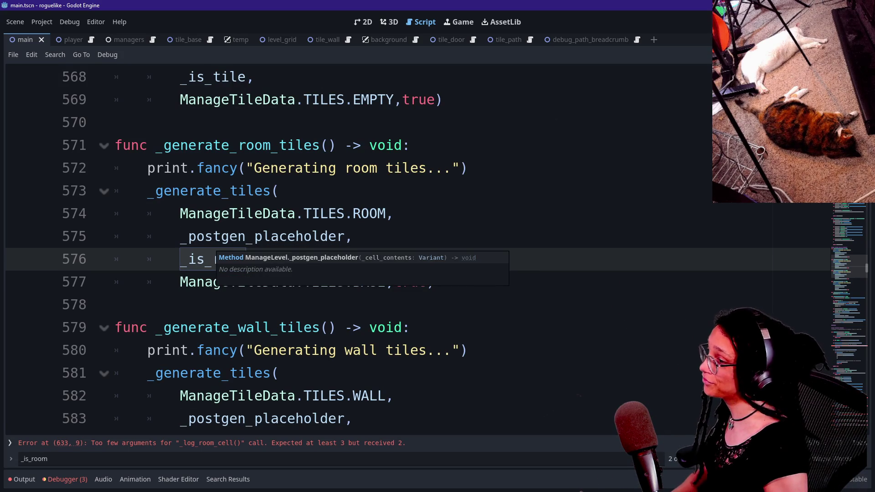
Step: Jump to the _generate_tiles definition and inspect the gen_is_ok check on line 303
click(229, 193)
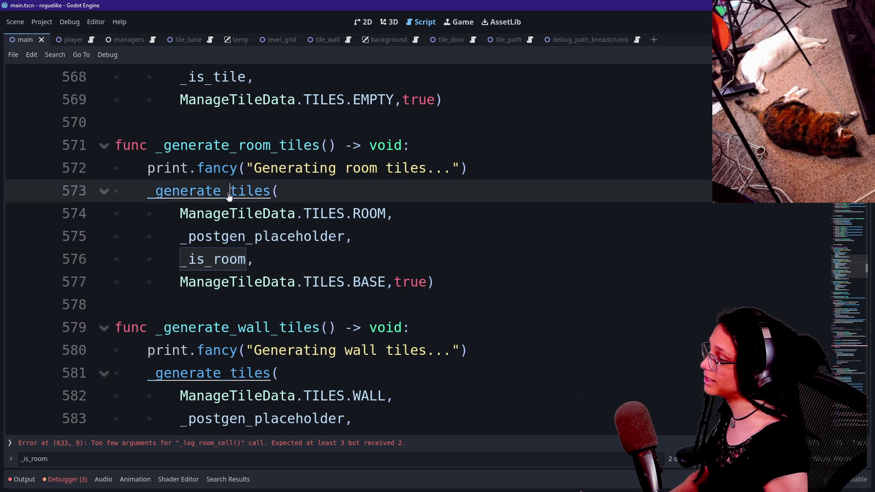
ctrl+click(228, 193)
scroll(364, 246, down, 8)
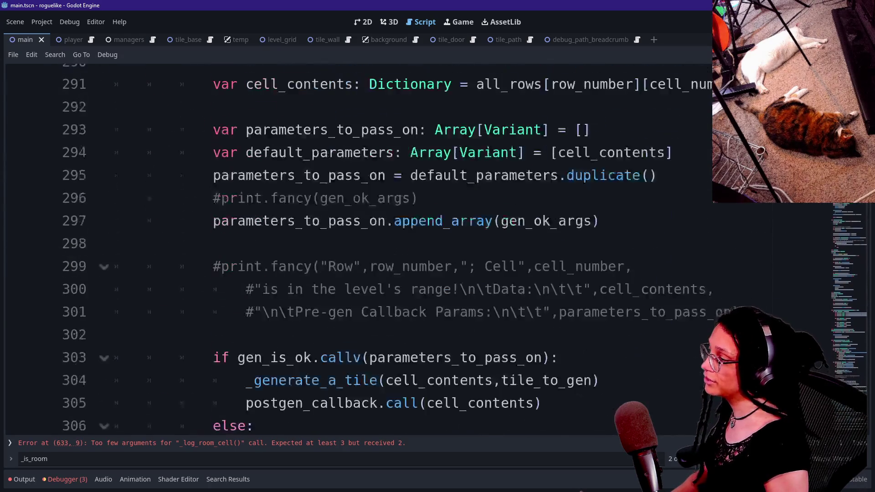
scroll(365, 246, down, 3)
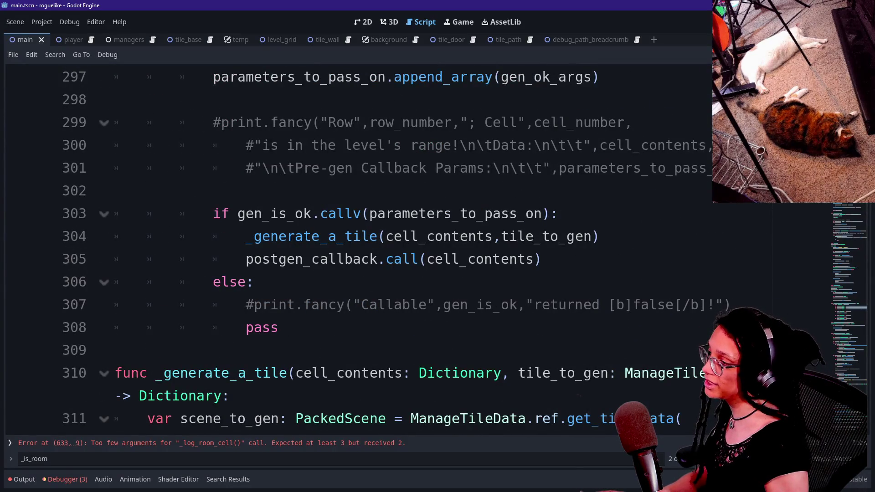
click(253, 214)
double_click(273, 213)
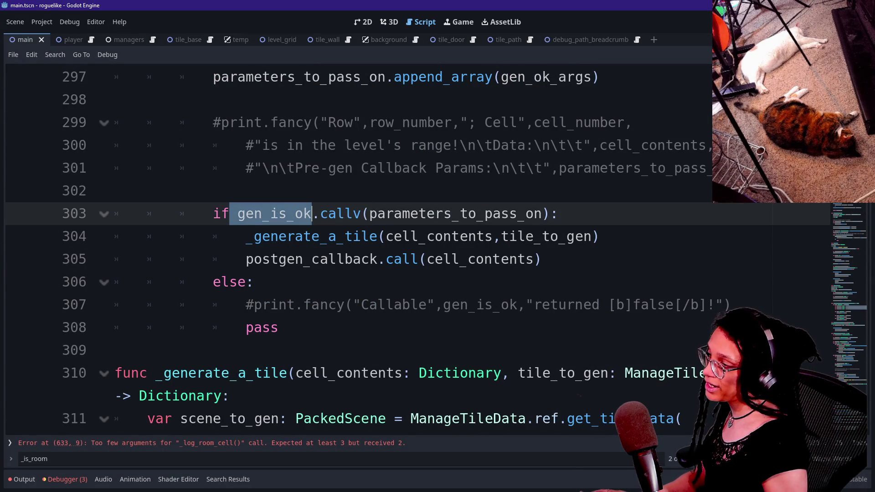
click(312, 214)
key(ctrl+shift+Left)
key(Home)
key(shift+Up)
key(Left)
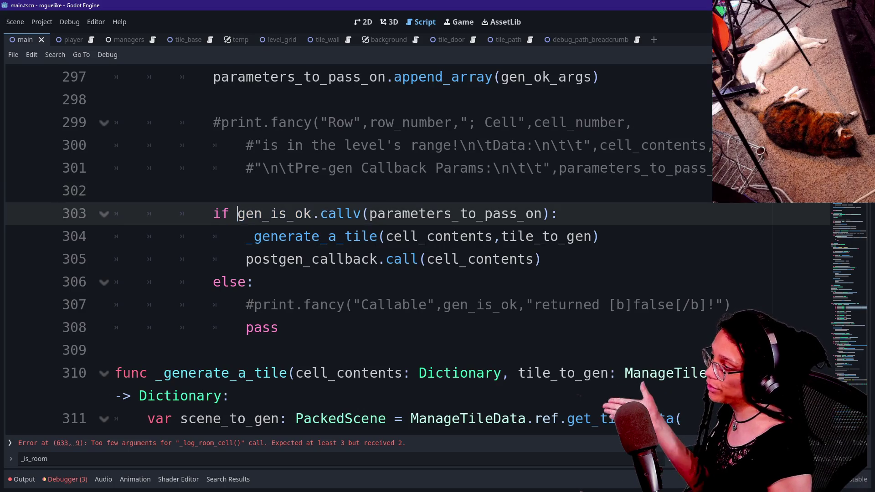
Step: Follow the _generate_a_tile call to its definition at line 310 and scroll to _log_cell_contents
drag(213, 236, 403, 236)
click(402, 236)
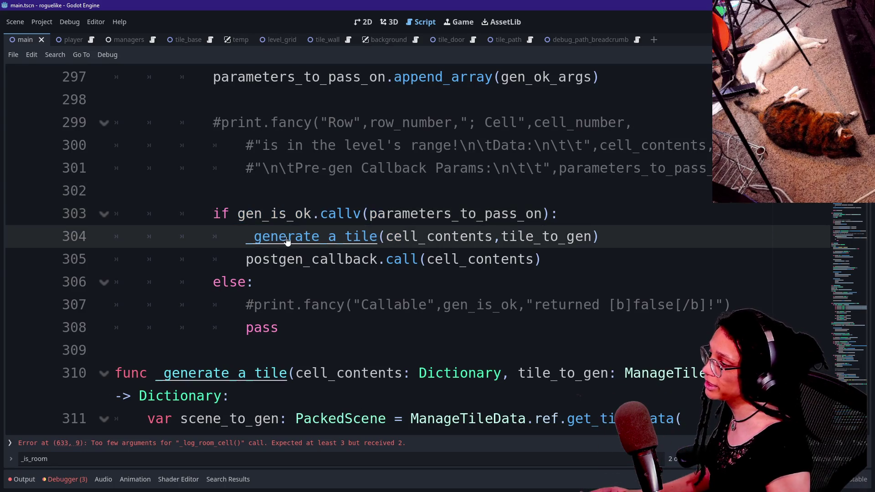
ctrl+click(292, 237)
scroll(359, 249, down, 1)
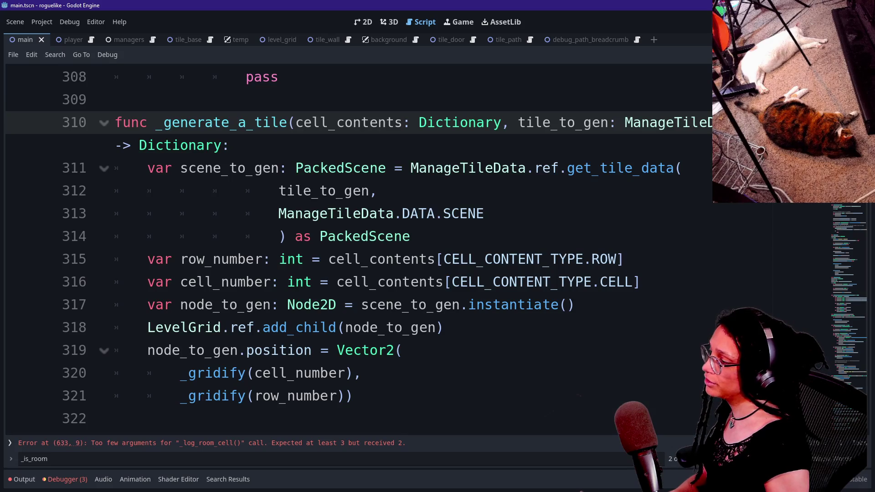
scroll(359, 249, down, 3)
click(456, 259)
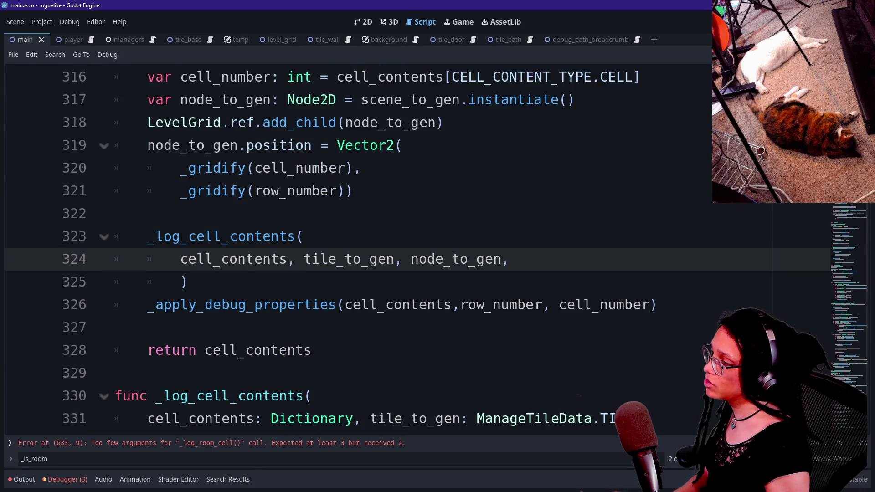
Step: Review lines 317–321 and place the caret between _log_cell_contents and _apply_debug_properties
mouse_move(254, 260)
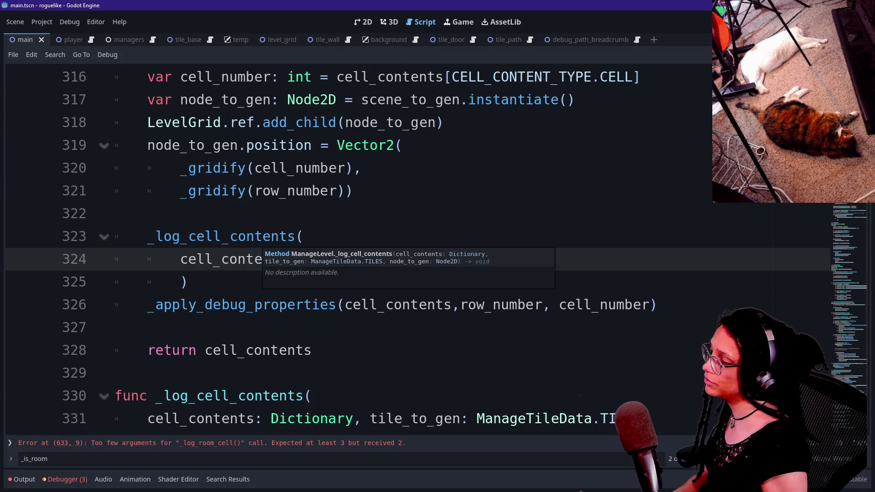
scroll(256, 260, up, 1)
click(354, 259)
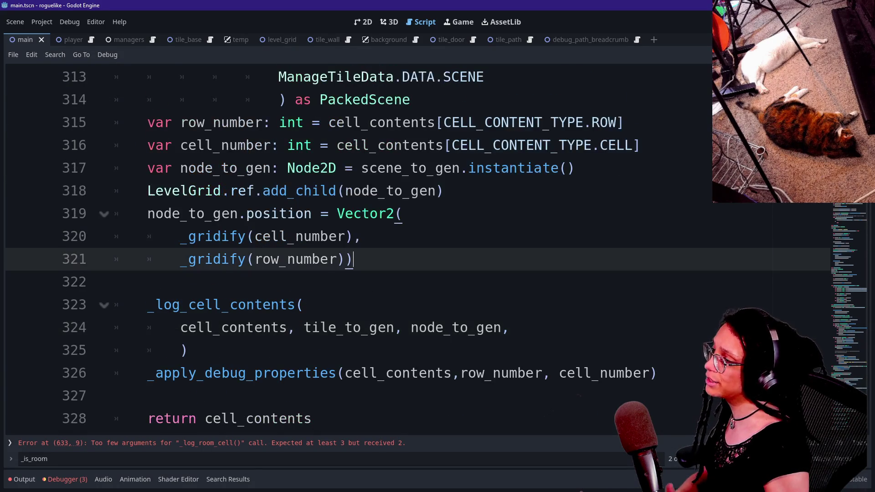
scroll(354, 259, up, 2)
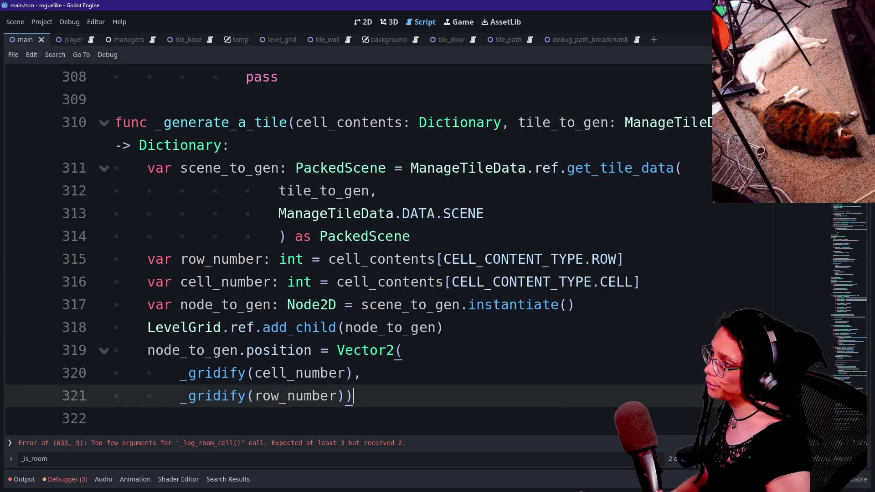
click(427, 304)
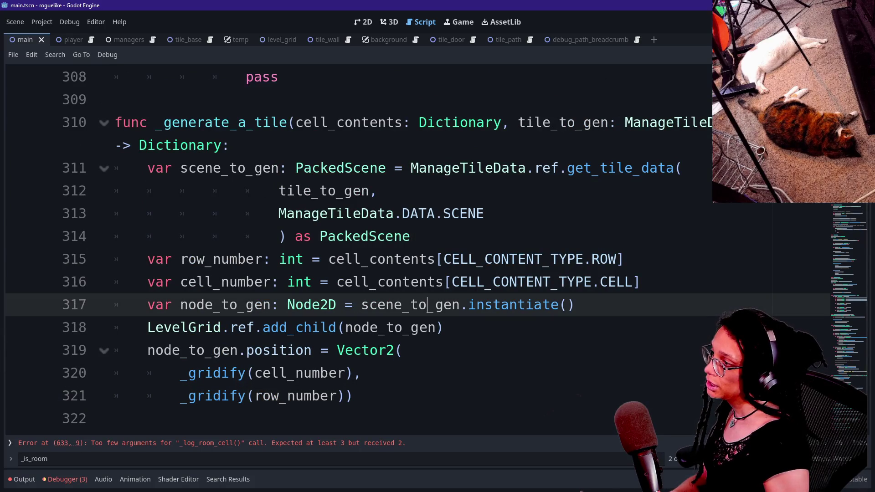
scroll(428, 305, down, 1)
scroll(427, 304, up, 1)
drag(575, 122, 712, 122)
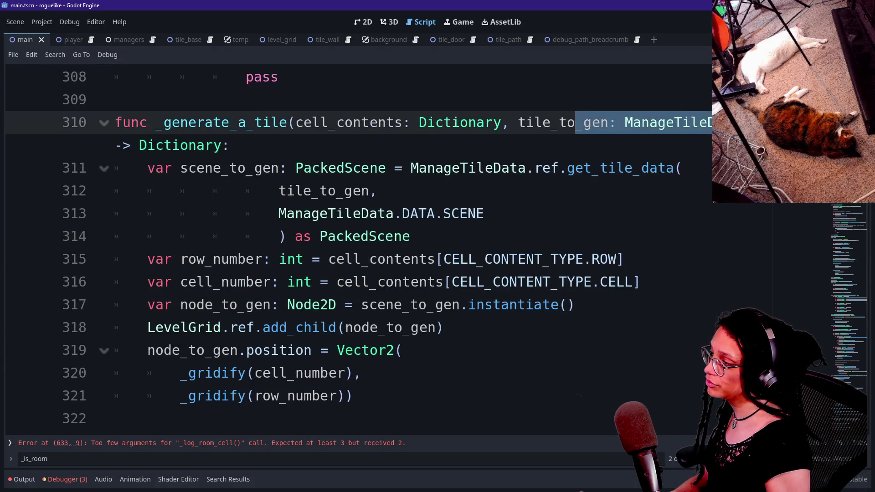
scroll(455, 250, down, 3)
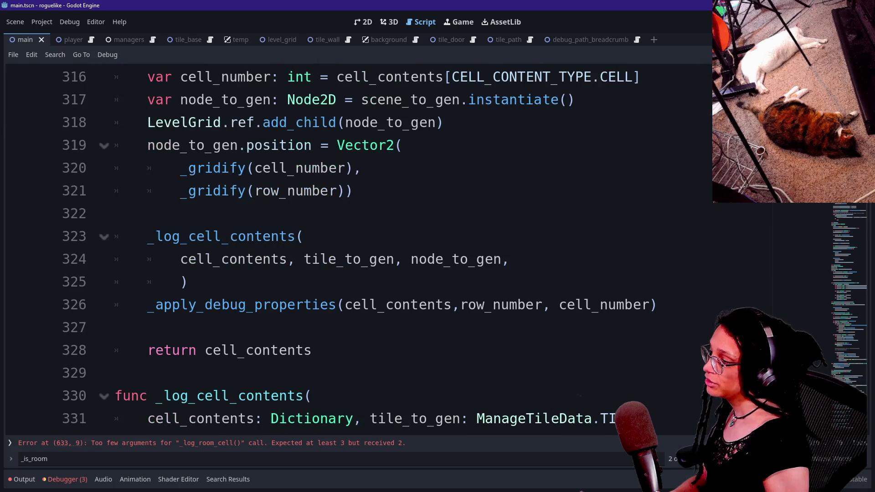
click(658, 304)
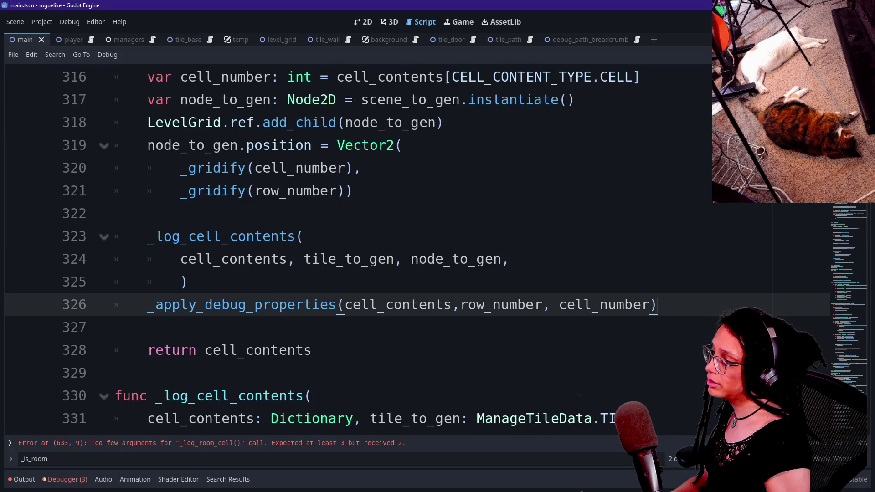
key(Up)
Step: Add an indented blank line below _log_cell_contents and start a _log_room_cell( call there
key(Return)
key(Return)
key(Up)
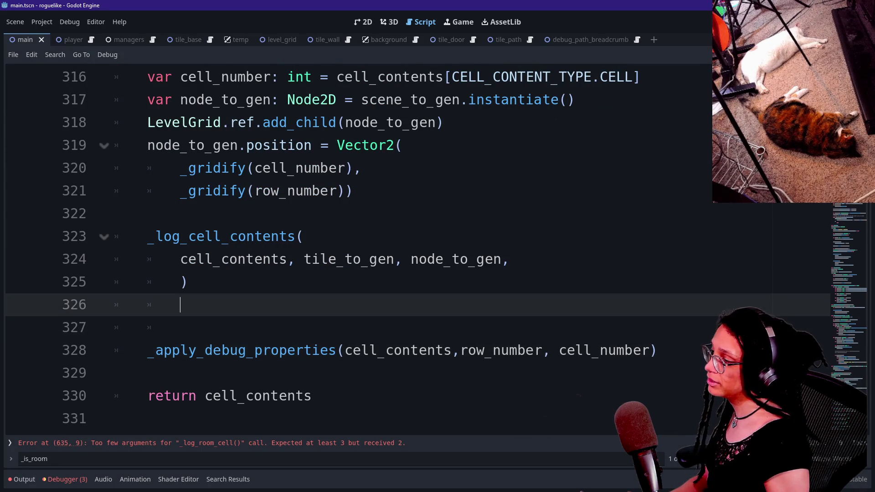
key(Up)
key(Down)
key(Tab)
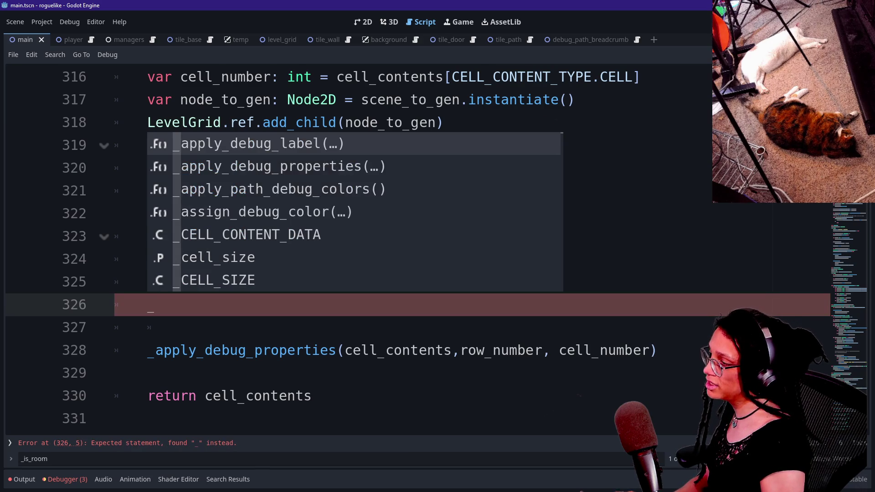
text(log_room)
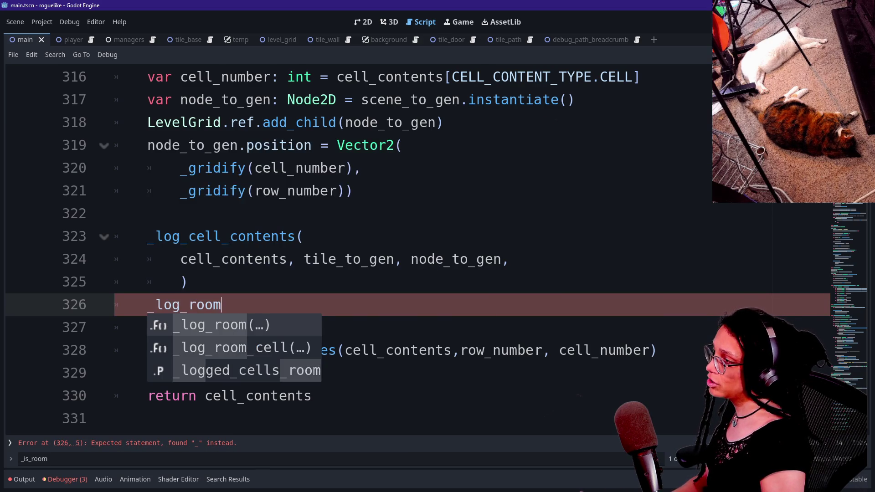
text(_cell)
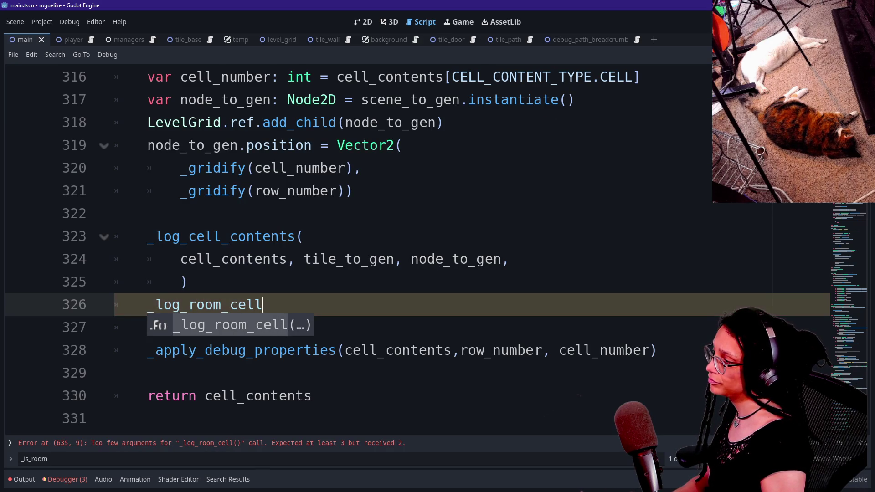
text(()
Step: Put cell_contents, as the first argument on its own indented line after the parenthesis
key(Return)
key(ctrl+v)
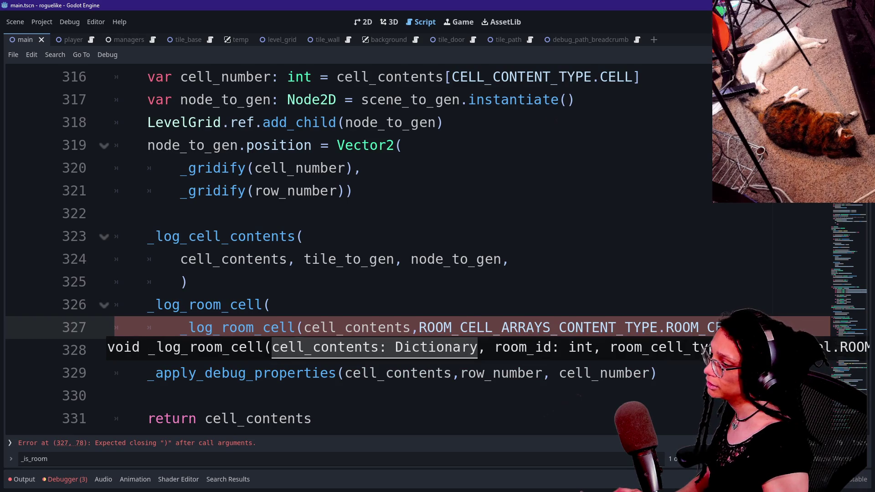
key(ctrl+z)
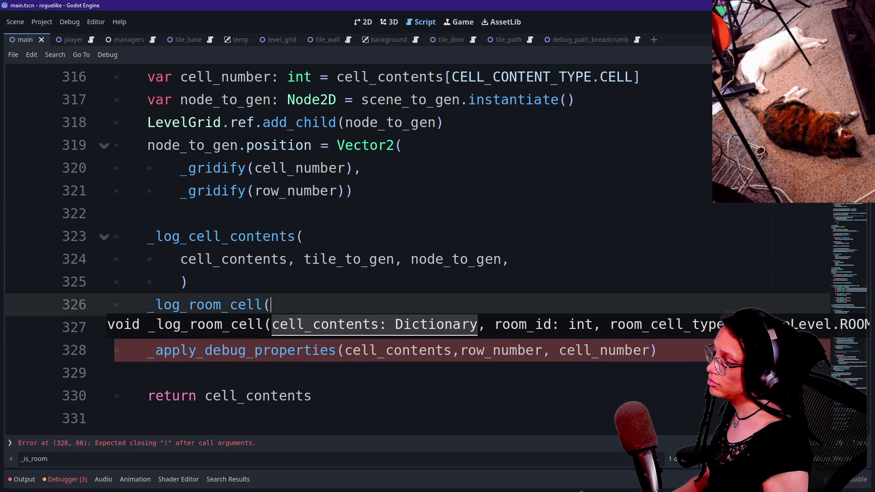
text(cell_conte)
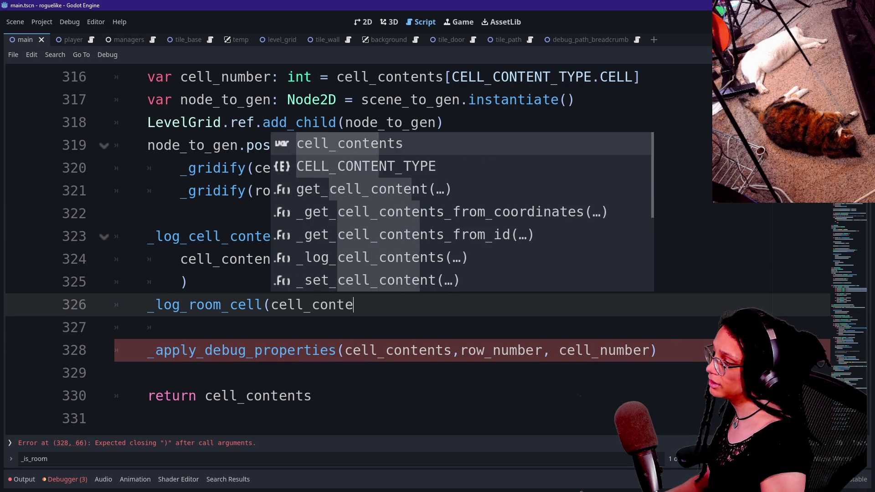
text(nts,)
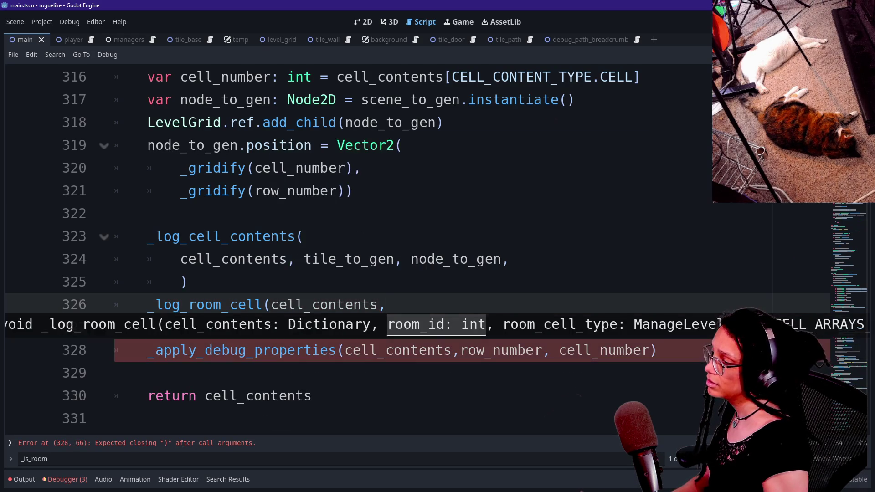
click(263, 304)
key(Return)
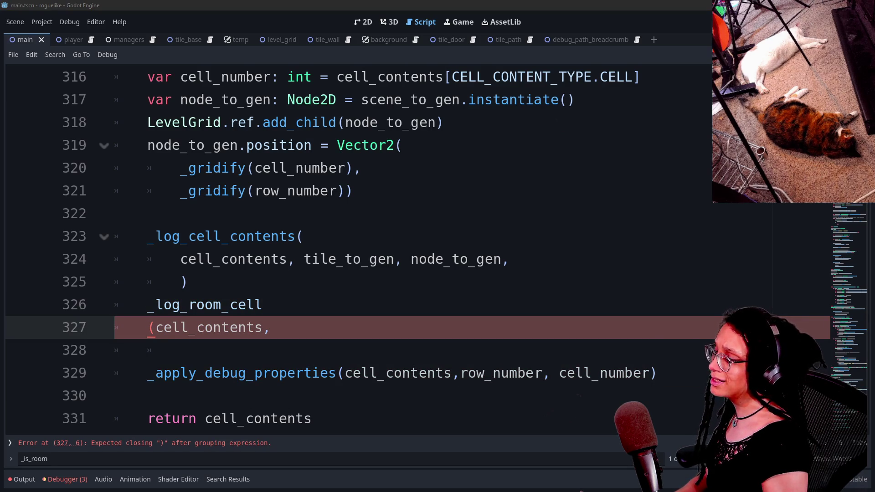
key(BackSpace)
key(Right)
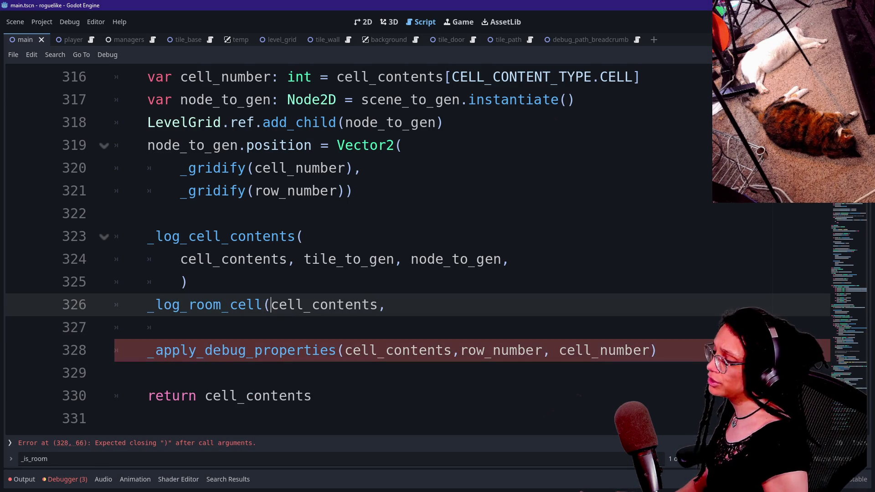
key(Return)
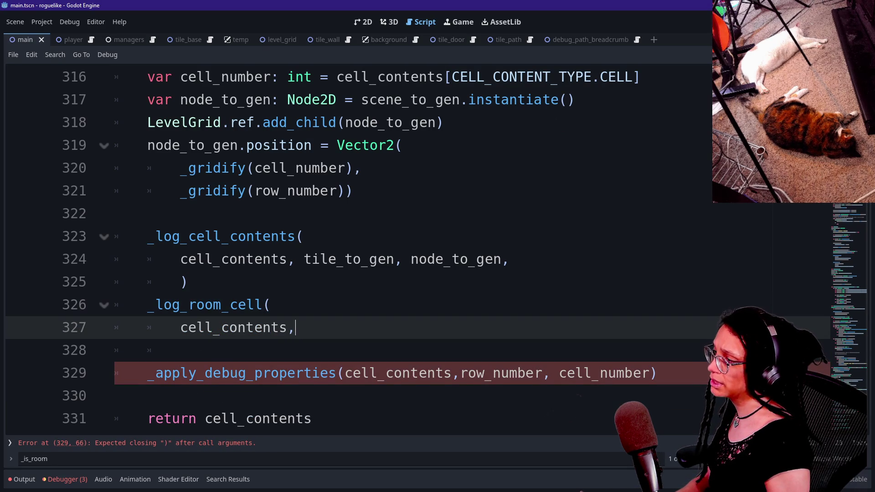
click(180, 350)
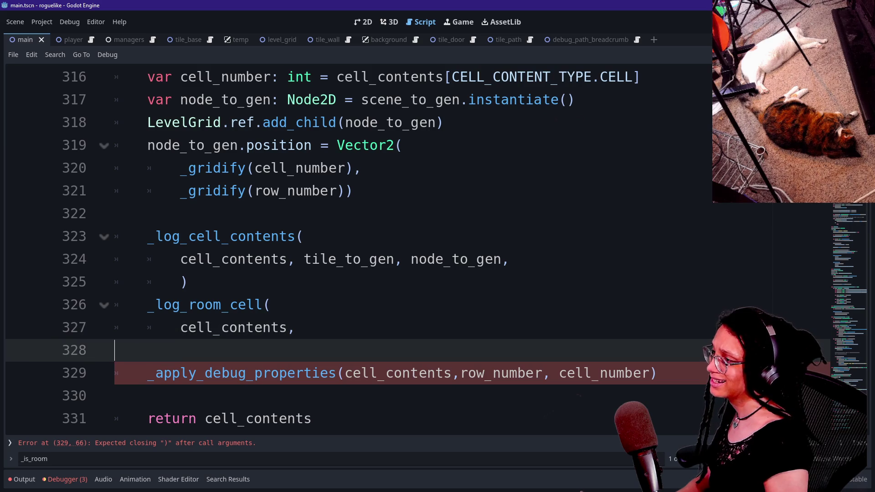
key(ctrl+f)
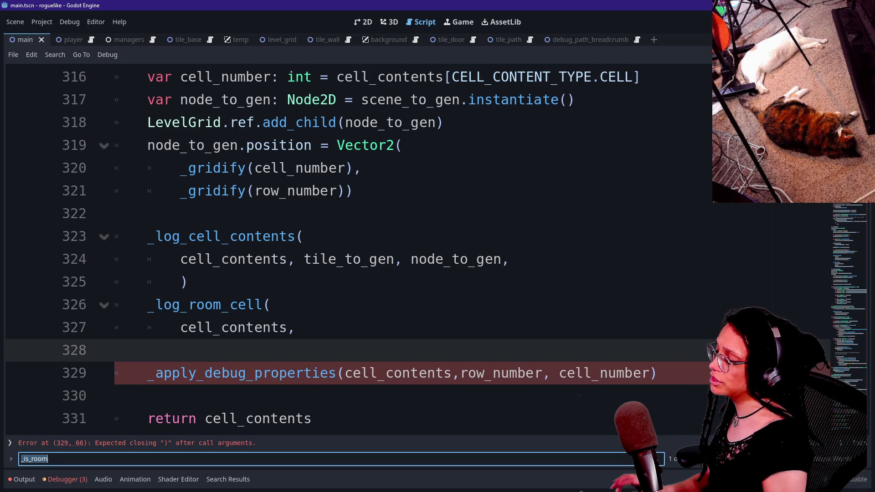
text(is)
key(BackSpace)
key(BackSpace)
text(origin_room)
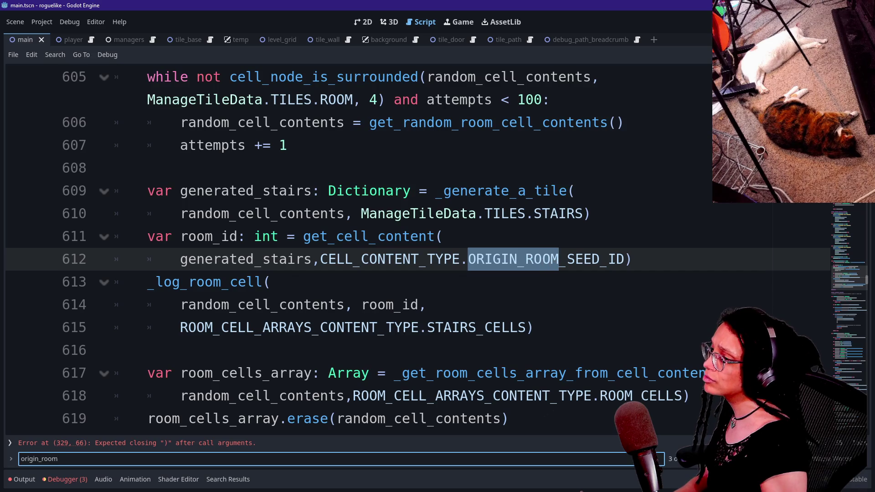
text(_seed_id)
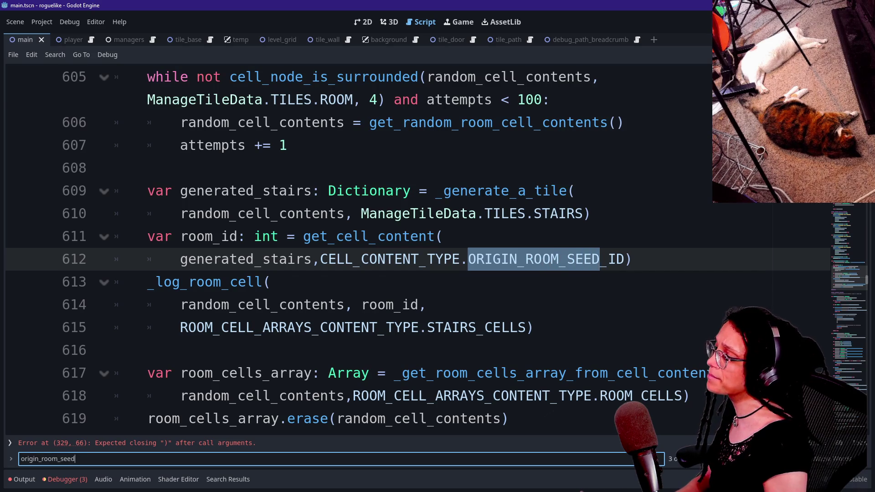
key(Return)
scroll(347, 246, up, 6)
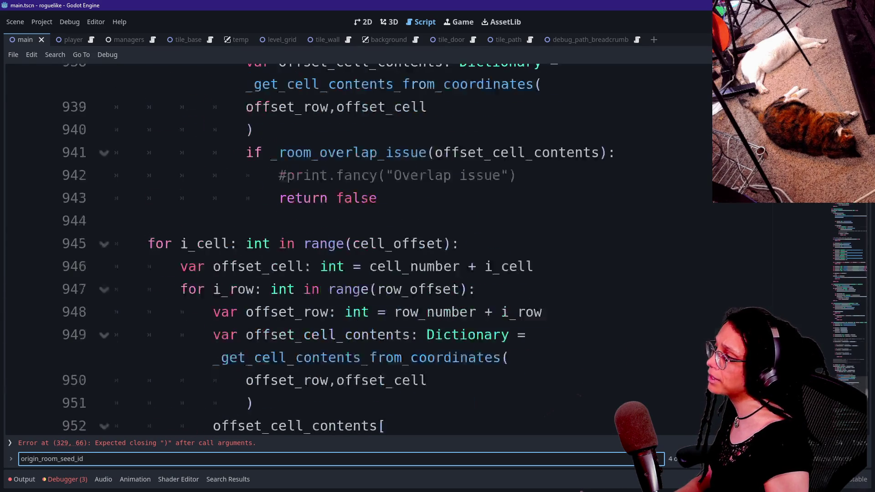
scroll(347, 246, up, 1)
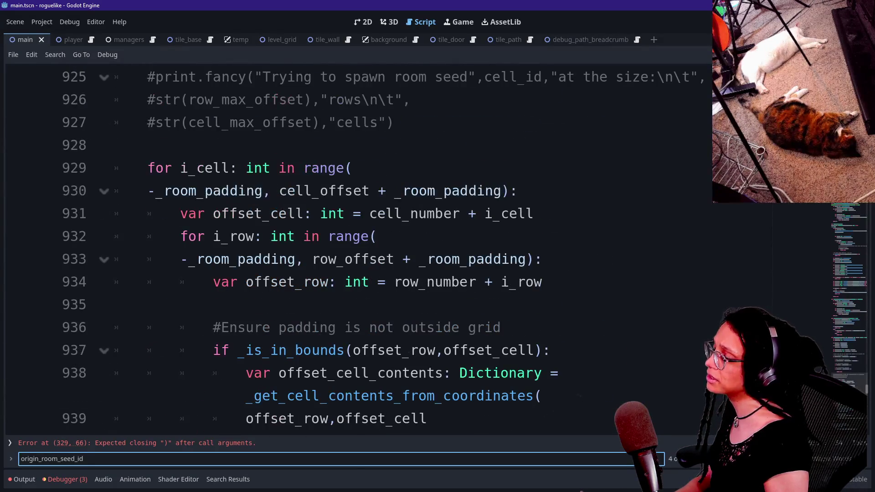
scroll(347, 246, up, 12)
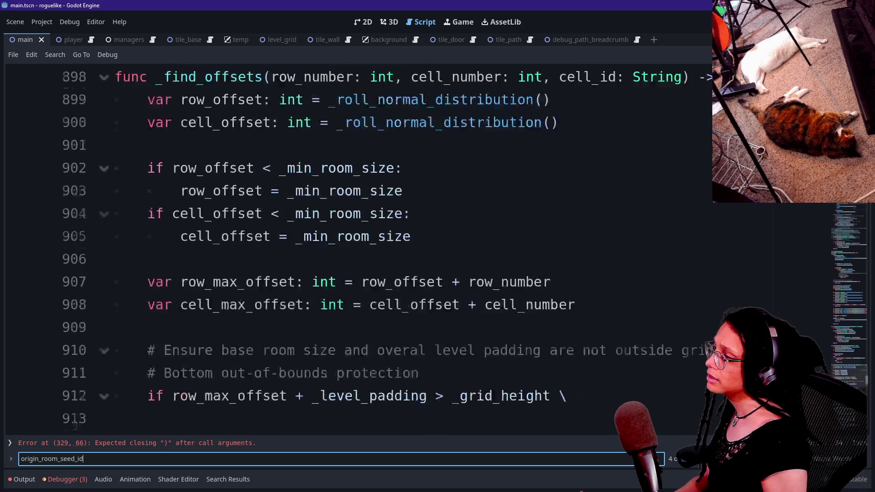
scroll(347, 246, down, 1)
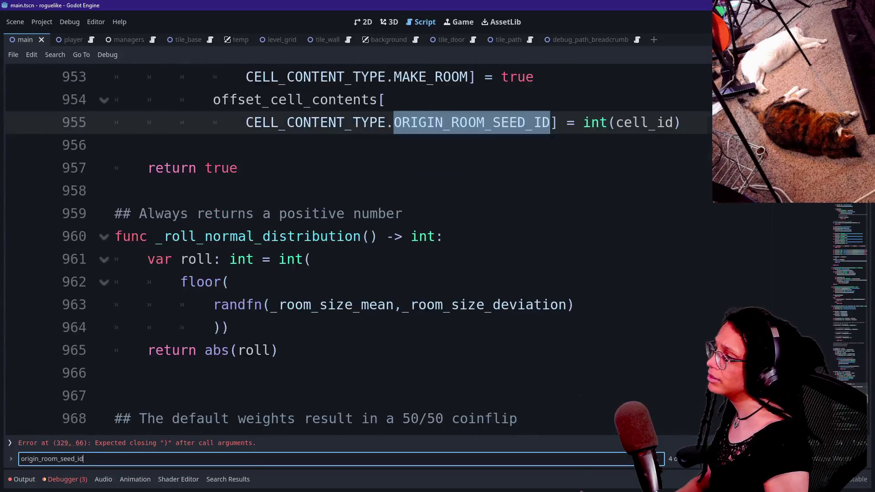
scroll(355, 247, up, 8)
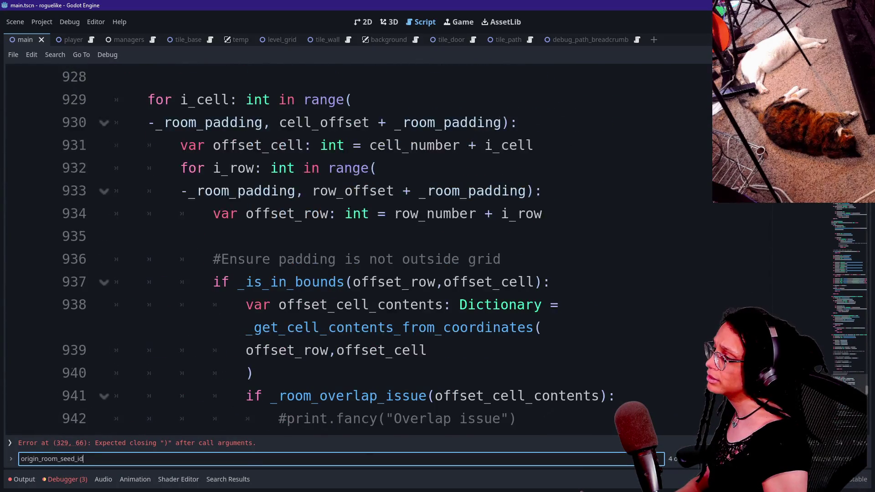
scroll(356, 246, up, 3)
scroll(355, 246, up, 8)
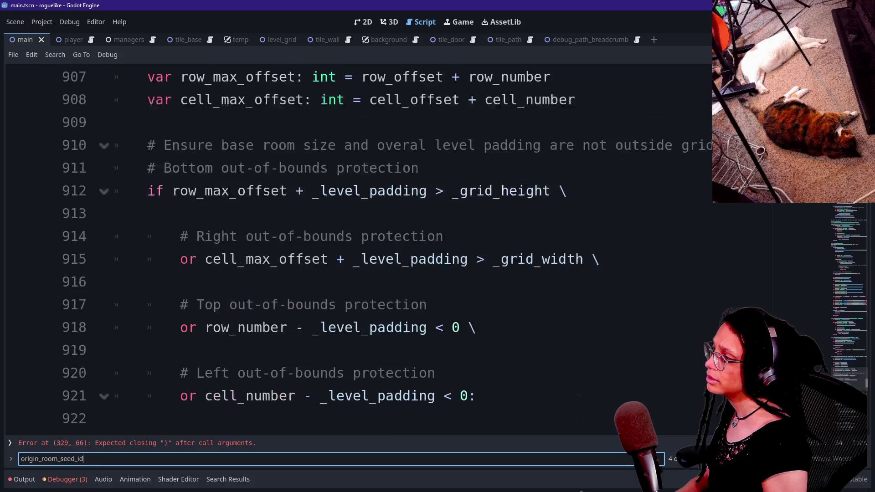
scroll(355, 246, up, 1)
scroll(356, 247, down, 15)
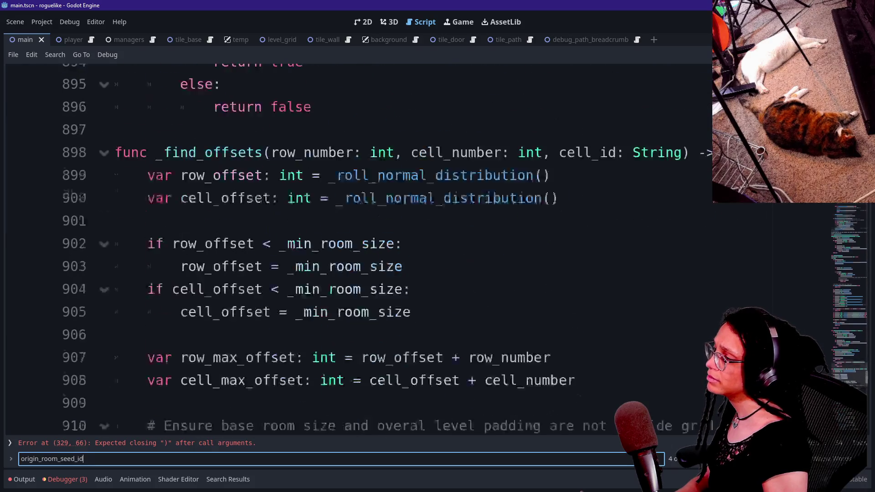
scroll(355, 246, down, 5)
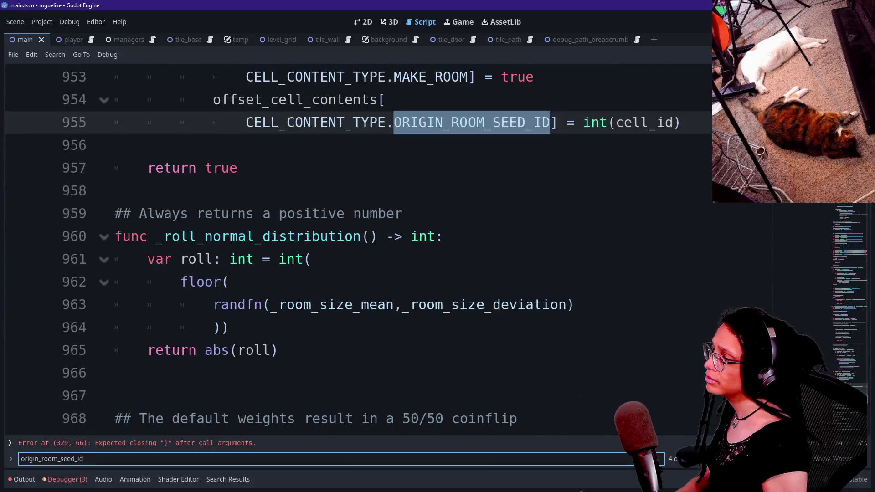
scroll(356, 246, up, 2)
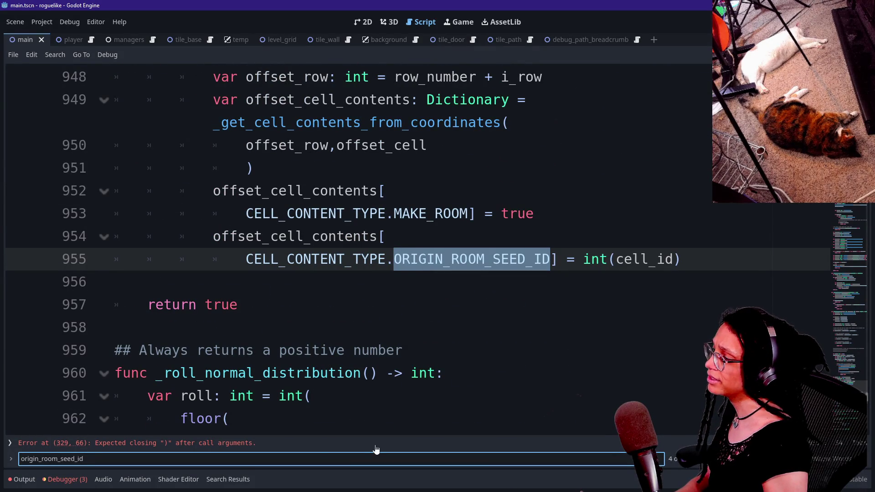
click(137, 443)
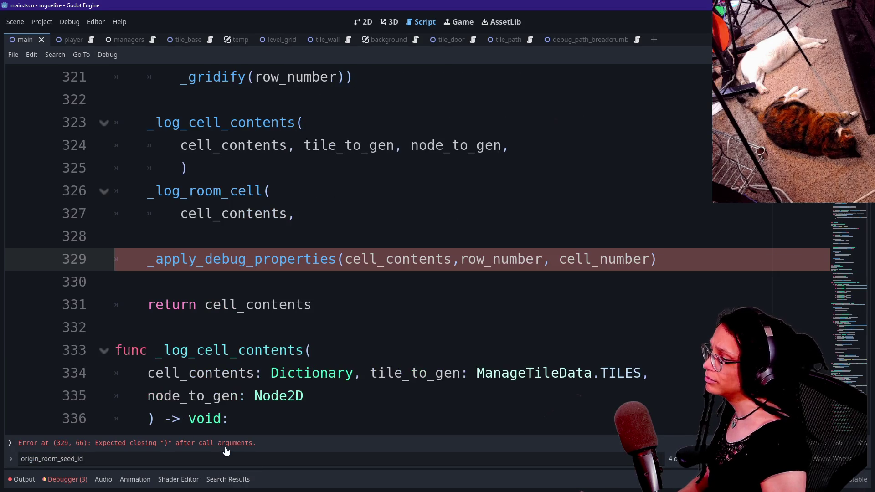
click(312, 350)
click(296, 213)
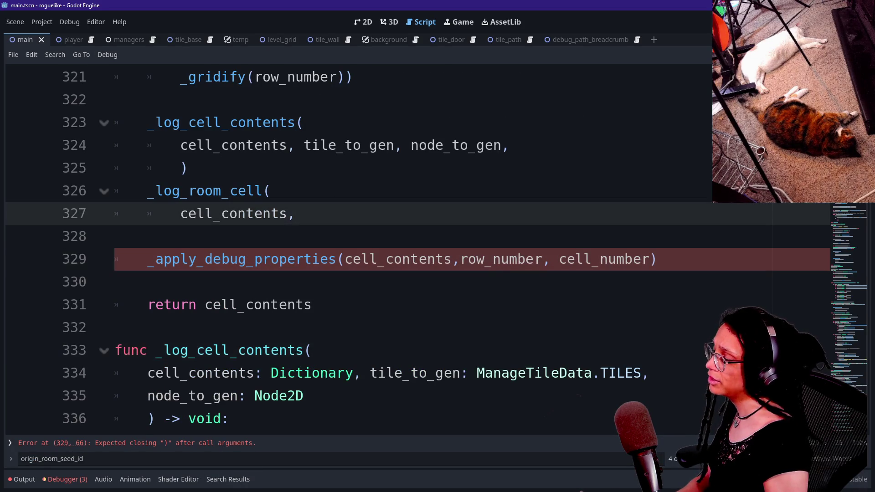
key(Return)
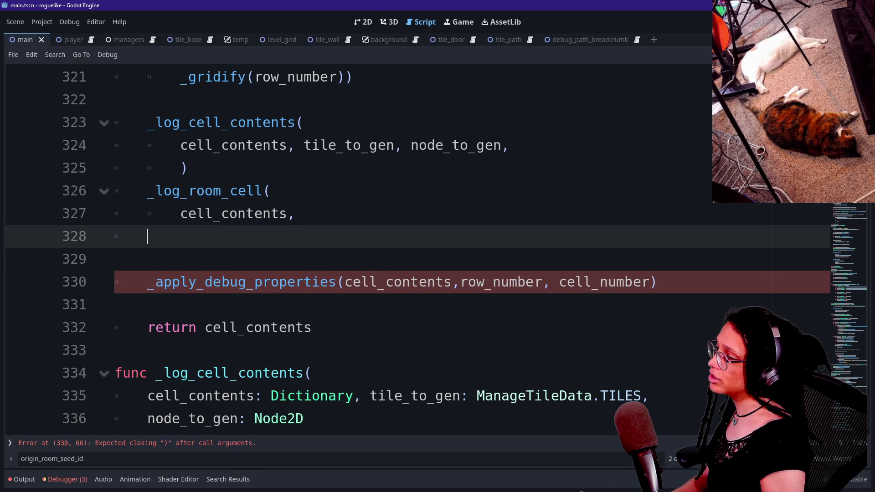
key(BackSpace)
key(BackSpace)
key(BackSpace)
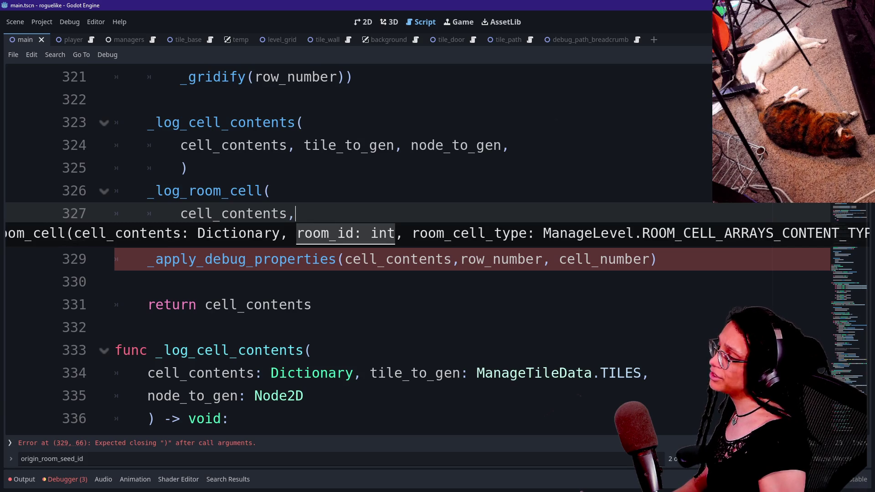
Step: Add the condition 'if tile_to_gen == ManageTileData.TILES.ROOM:' above the _log_room_cell call
click(188, 167)
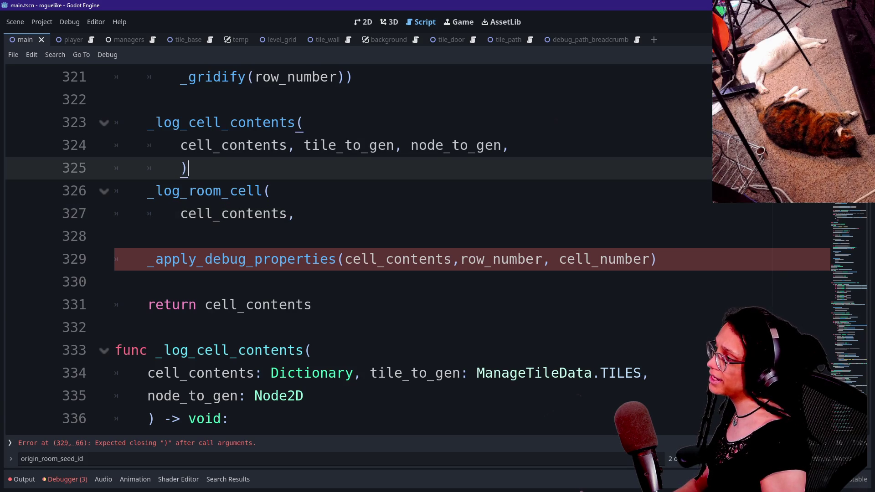
key(Return)
text(var room_)
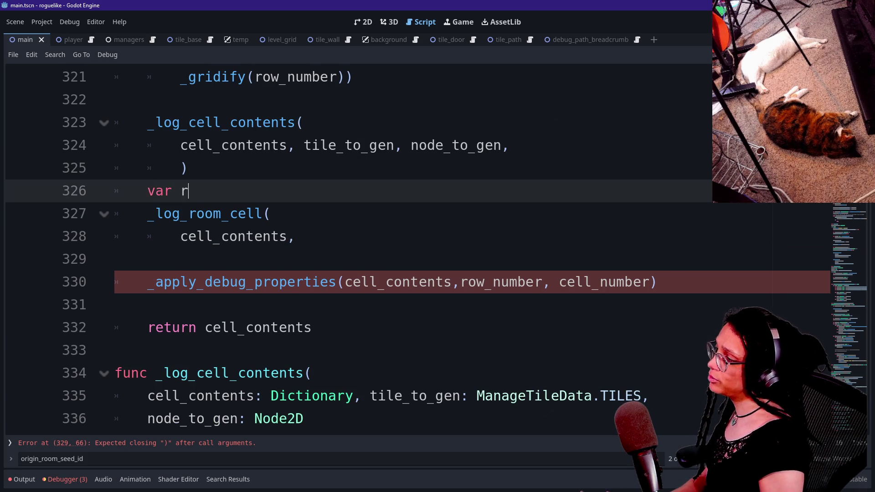
key(BackSpace)
key(BackSpace)
key(BackSpace)
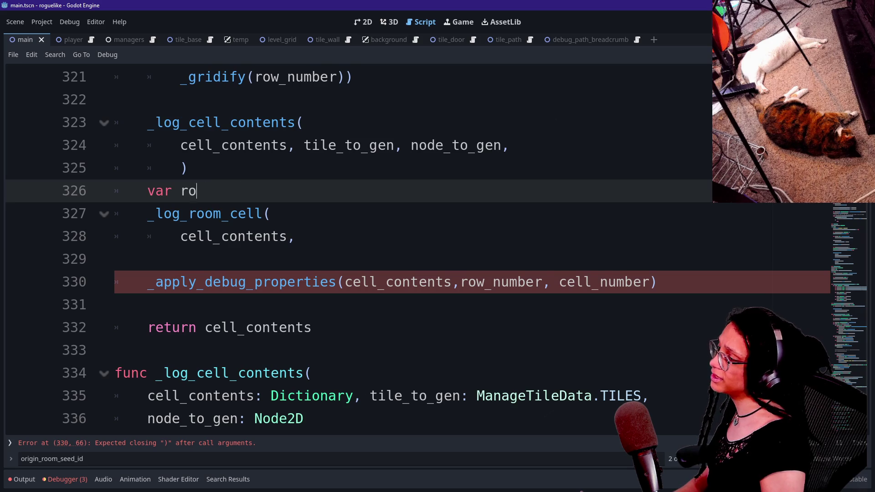
key(Tab)
key(Tab)
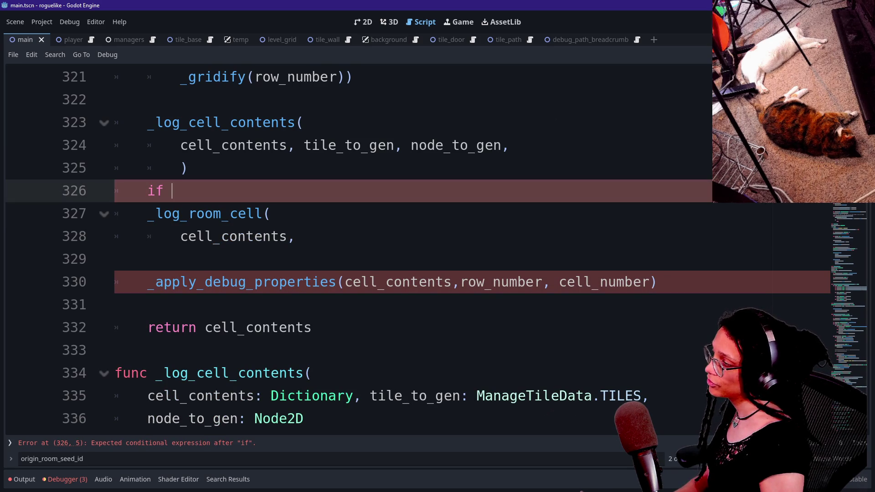
text(ti)
key(Return)
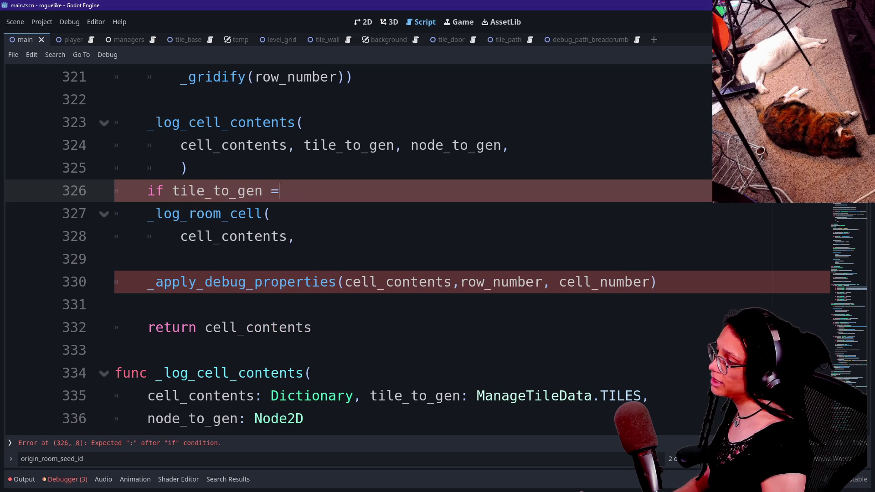
text(M)
key(BackSpace)
text(Til)
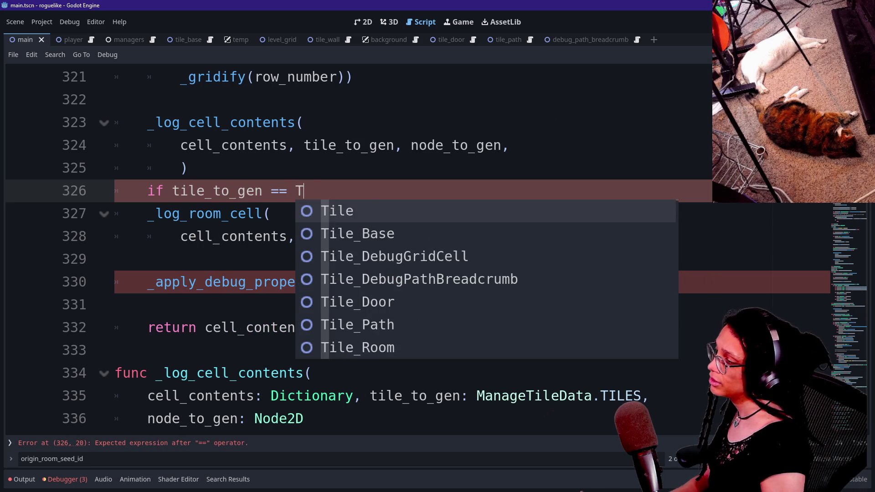
text(eDa)
key(Return)
text(.)
key(Down)
key(Down)
key(Down)
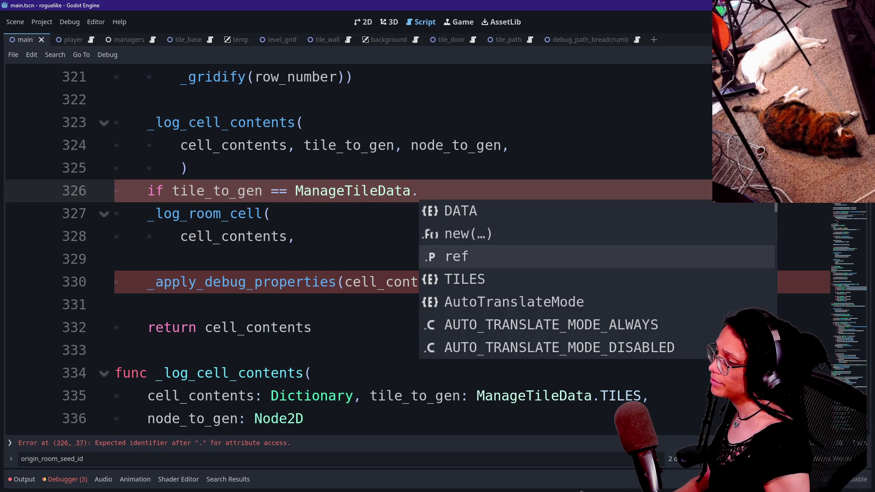
key(Return)
text(.)
key(Down)
key(Down)
key(Down)
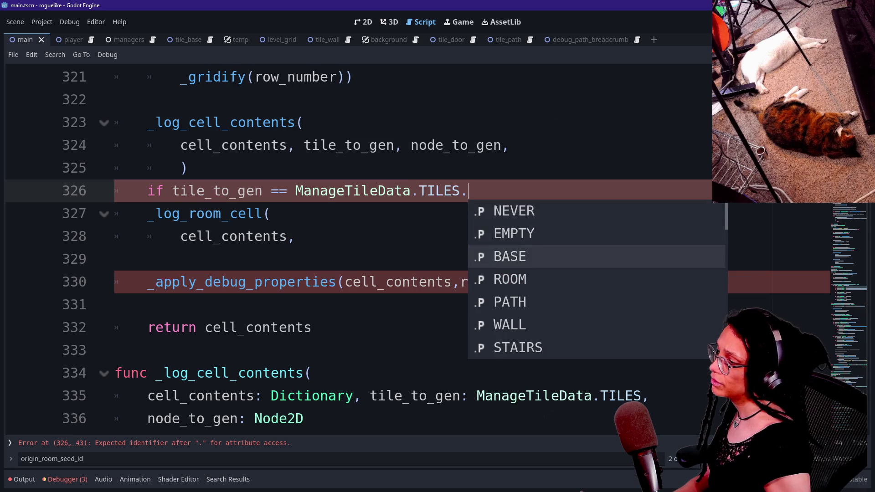
key(Return)
Step: Indent the _log_room_cell call lines under the new if condition
key(shift+Up)
key(Down)
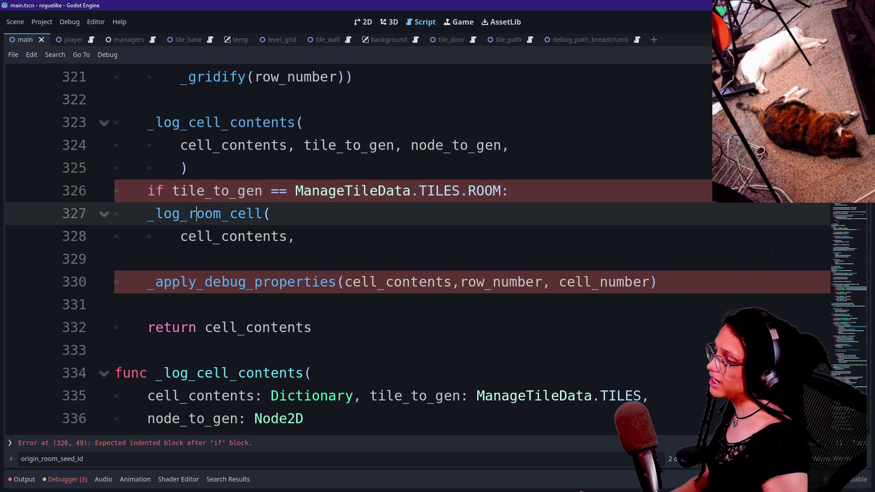
key(shift+Down)
key(shift+End)
key(Tab)
key(End)
Step: Declare room_id: int = get_cell_content(cell_contents, CELL_CONTENT_TYPE.ORIGIN_ROOM_SEED_ID) inside the if block
key(Up)
key(Up)
key(Up)
key(Down)
key(End)
key(Return)
text(var)
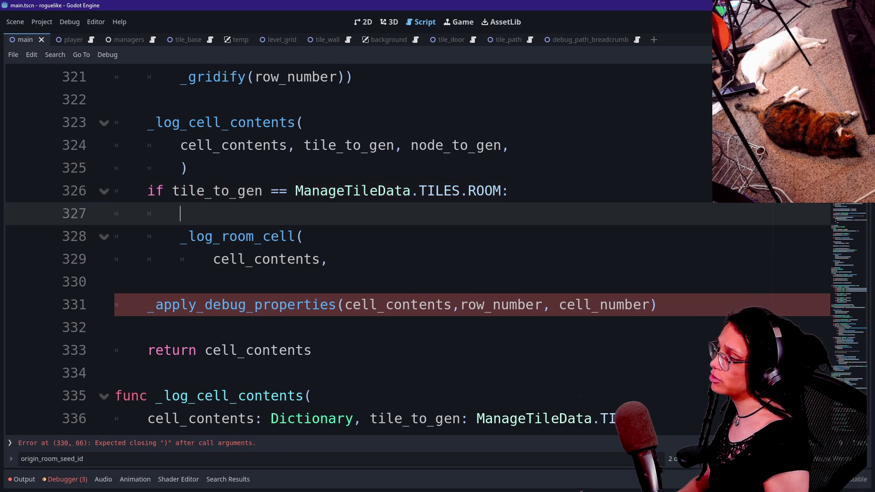
text(room:)
text(id)
key(BackSpace)
key(BackSpace)
key(BackSpace)
text(_id: int = get-)
key(BackSpace)
key(Return)
key(Return)
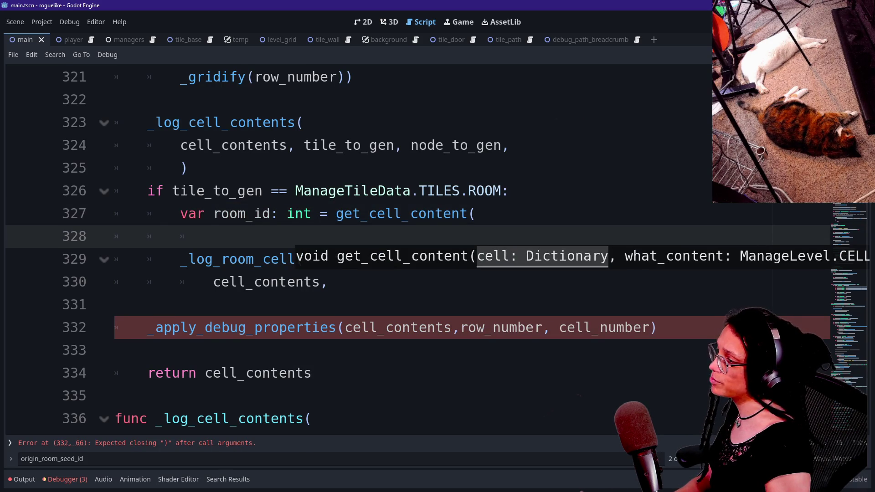
scroll(365, 228, up, 1)
text(cell_contents,CELL_CONTENT_TYPE.ORIGIN_ROOM_SEED_ID))
Step: Pass room_id and ROOM_CELL_ARRAYS_CONTENT_TYPE.ROOM_CELLS to _log_room_cell and close the call
click(327, 350)
text(room_id,)
key(Return)
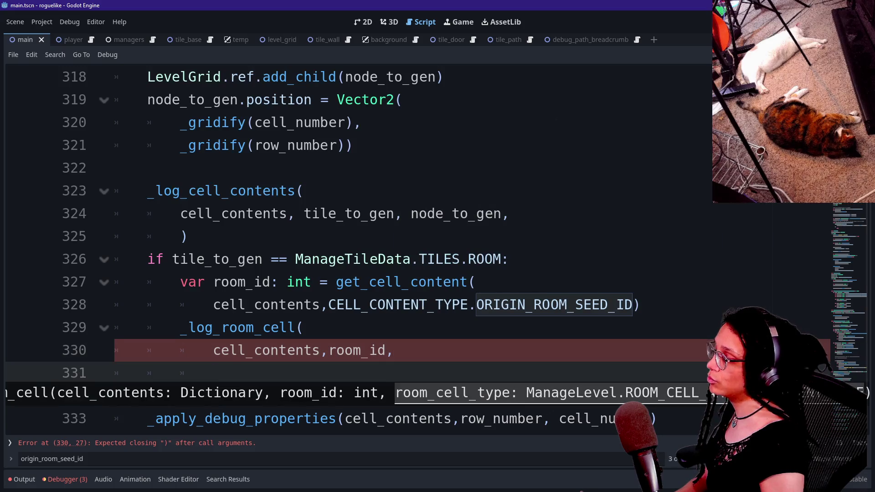
text(RO)
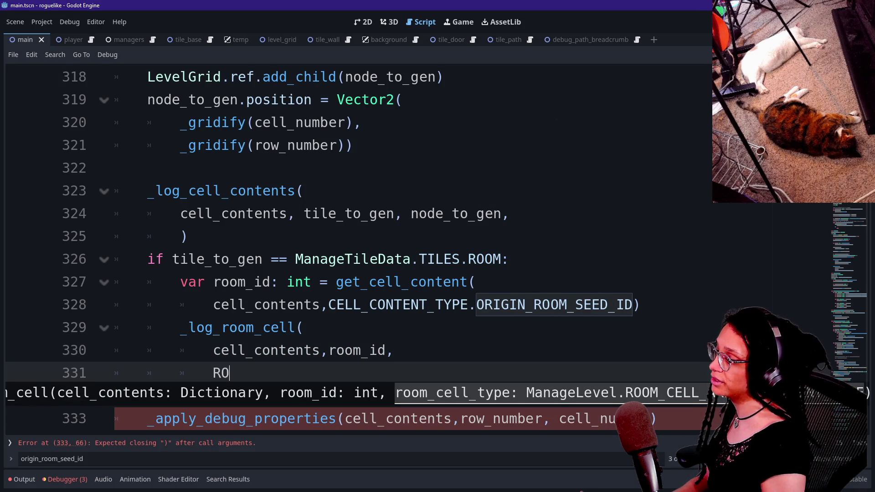
text(OM_C)
key(Return)
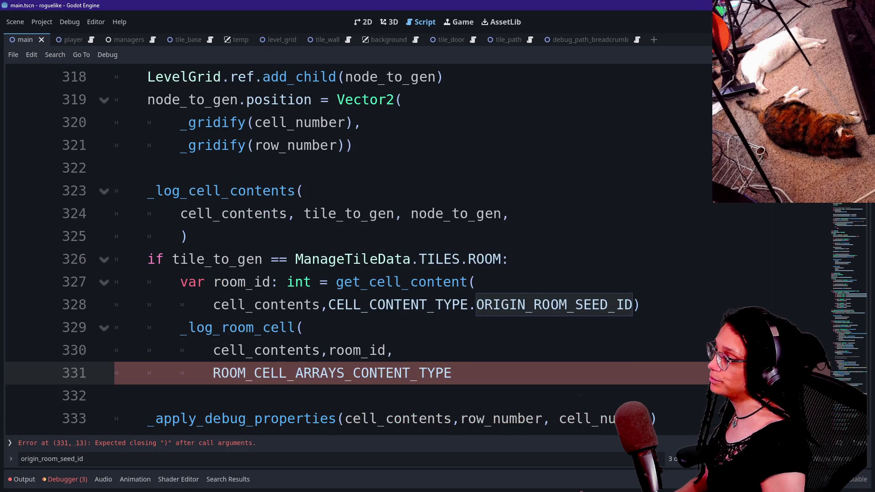
key(Return)
text())
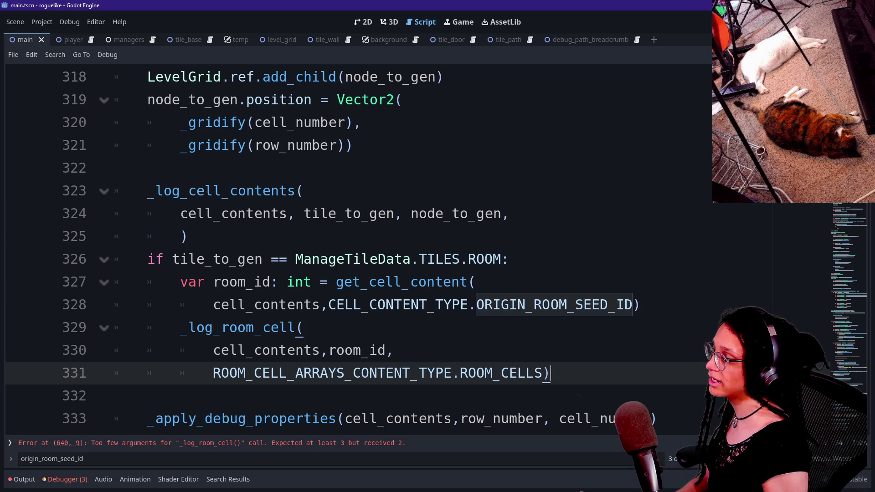
Step: Insert a blank line before the if block and save the script
click(188, 236)
key(Return)
scroll(356, 246, down, 2)
click(402, 305)
key(ctrl+s)
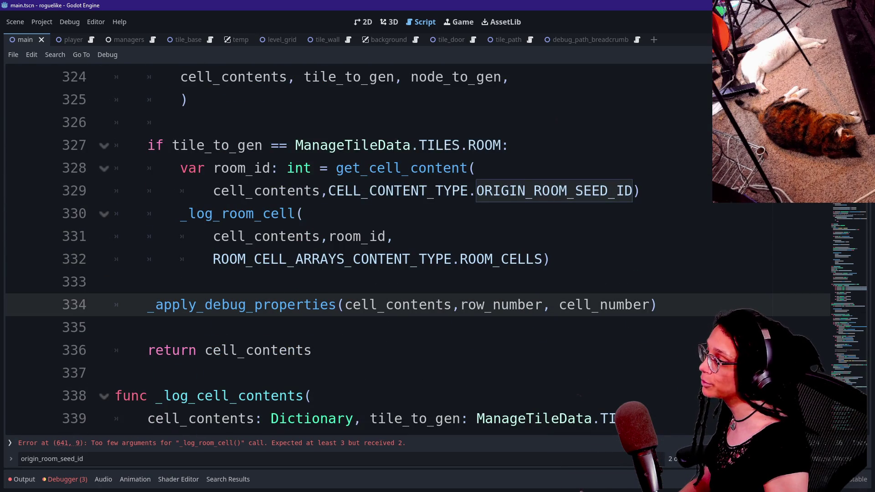
Step: Jump to the argument-count error, shrink the code text, and delete the _log_room_cell call on line 641
scroll(355, 246, down, 3)
scroll(356, 246, up, 3)
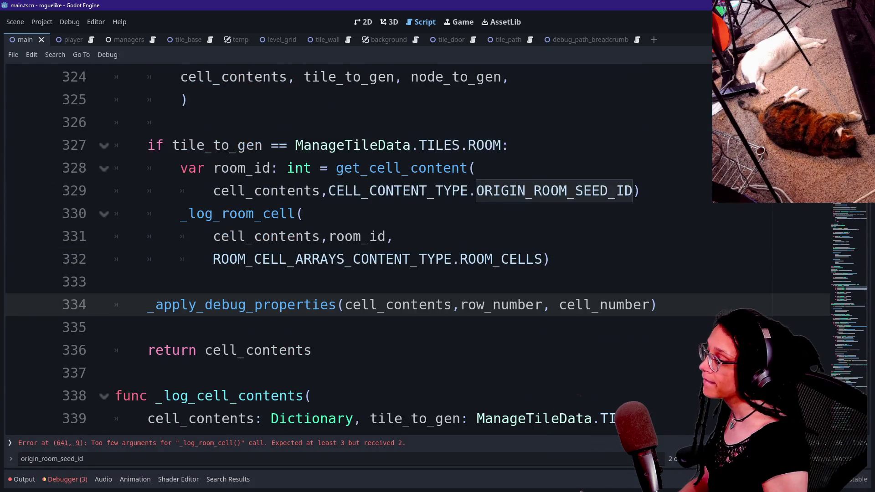
click(212, 443)
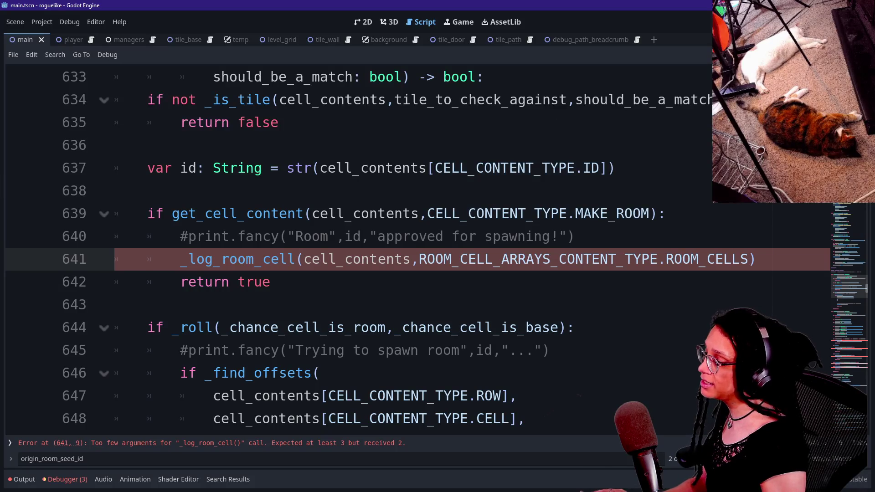
click(394, 258)
key(ctrl+minus)
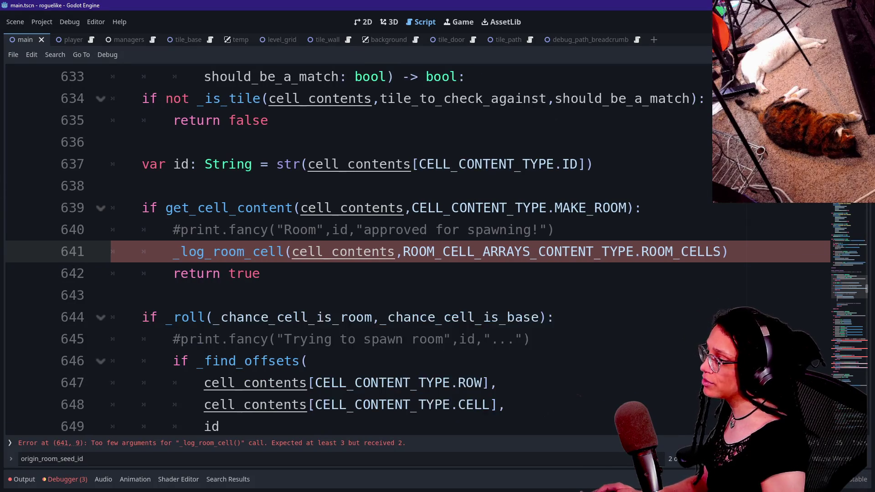
key(ctrl+minus)
scroll(356, 246, up, 3)
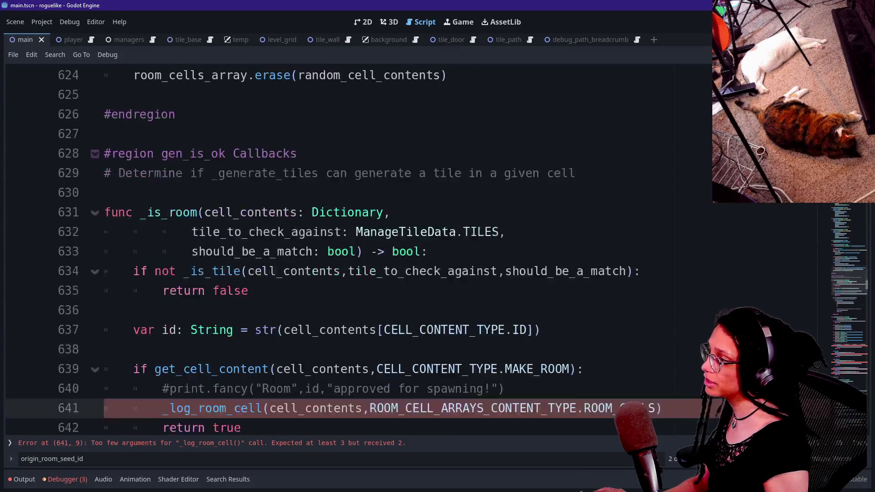
scroll(355, 247, down, 3)
key(ctrl+shift+k)
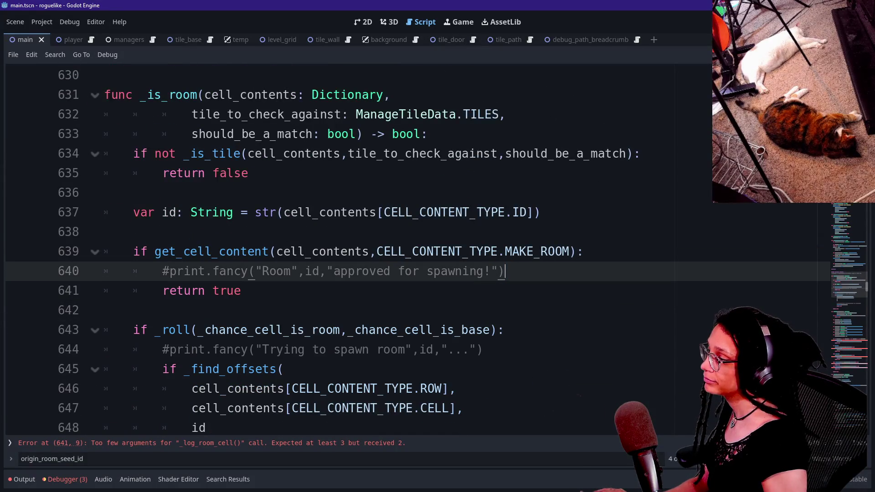
Step: Delete the two-line _log_room_cell calls at lines 678–679 and 682–683
scroll(356, 246, down, 4)
scroll(356, 246, down, 10)
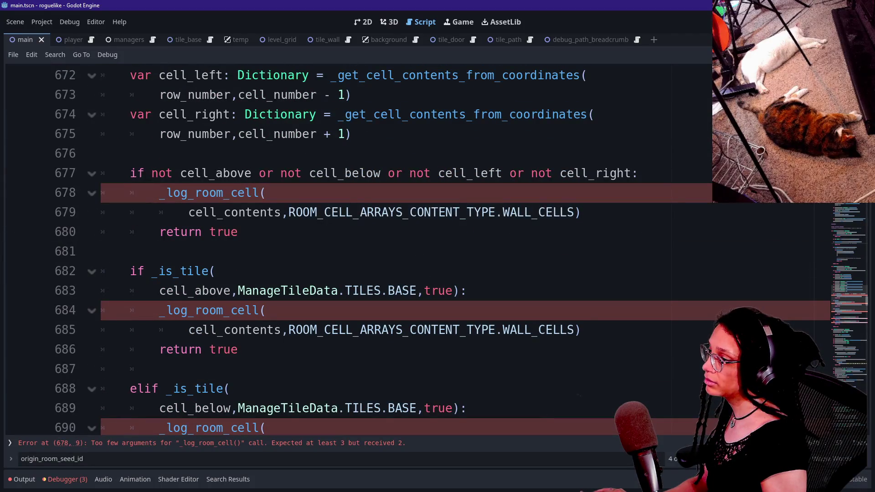
key(shift+Up)
key(shift+Up)
key(BackSpace)
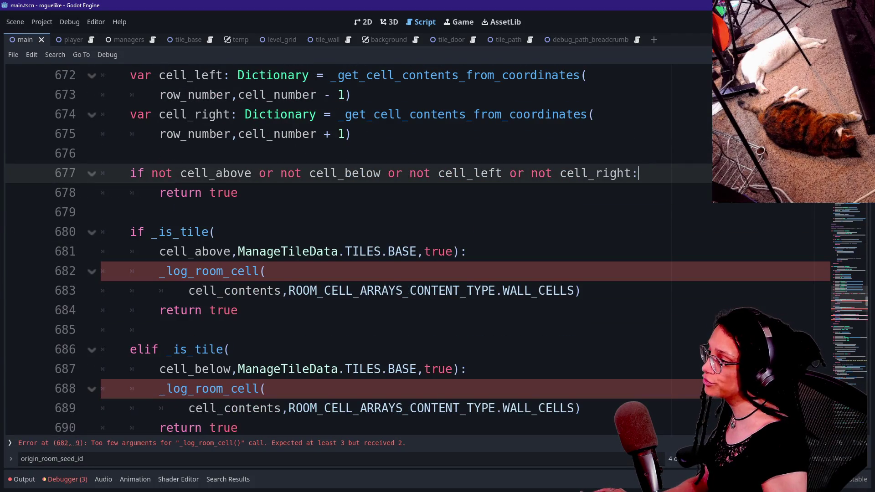
key(Down)
key(Home)
key(shift+End)
click(581, 291)
key(shift+Up)
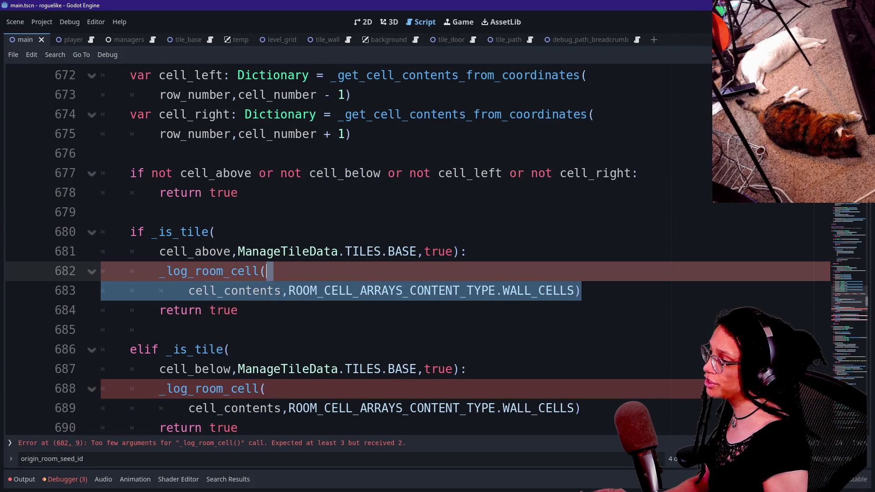
key(Down)
key(Down)
key(Down)
key(Up)
key(Up)
key(End)
key(shift+Up)
key(shift+Up)
key(BackSpace)
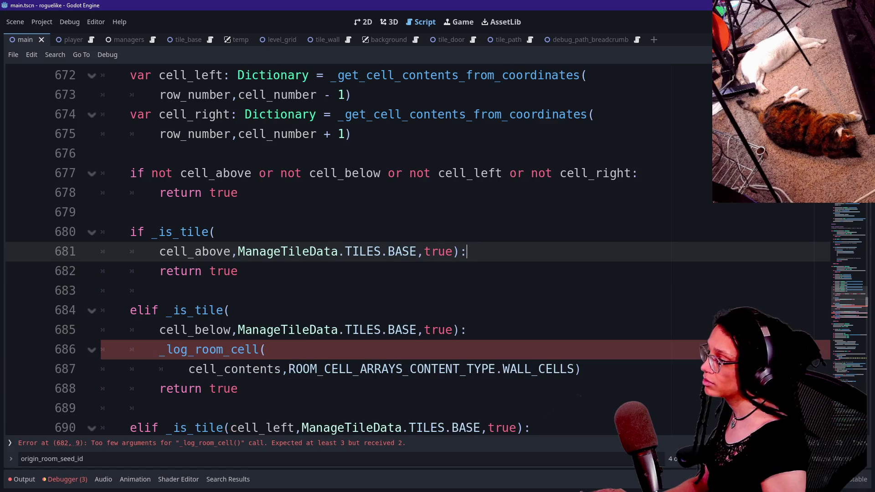
Step: Delete the _log_room_cell calls under the cell_below, cell_left and cell_right checks
scroll(410, 251, down, 2)
key(Down)
key(Down)
key(Down)
key(End)
key(shift+Up)
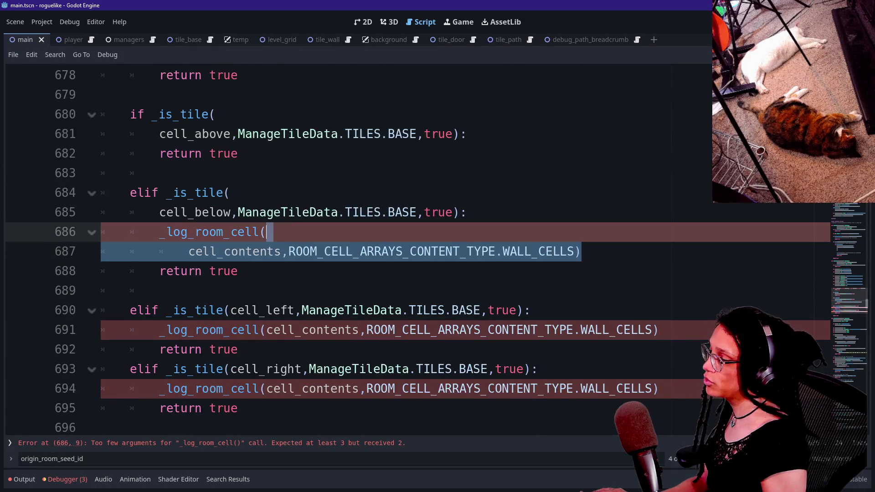
key(shift+Up)
key(BackSpace)
key(Down)
key(Down)
key(Down)
key(End)
key(shift+Up)
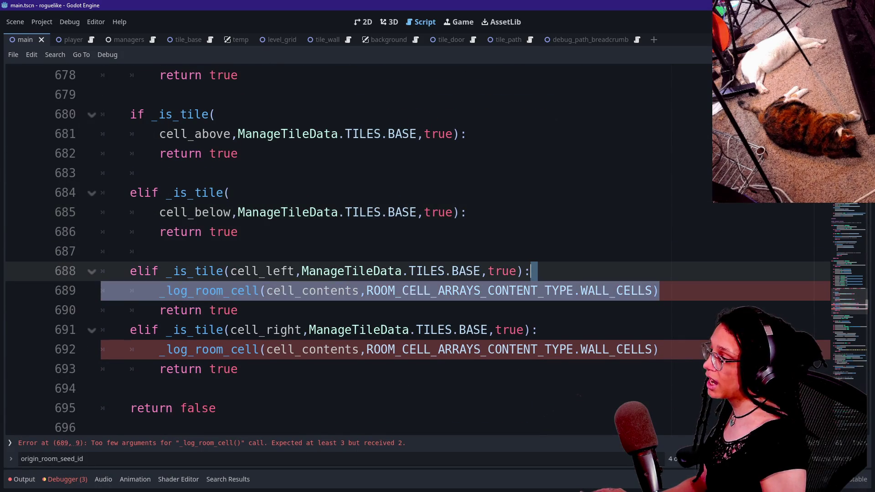
key(BackSpace)
key(Down)
key(Down)
key(Down)
key(End)
key(shift+Up)
key(BackSpace)
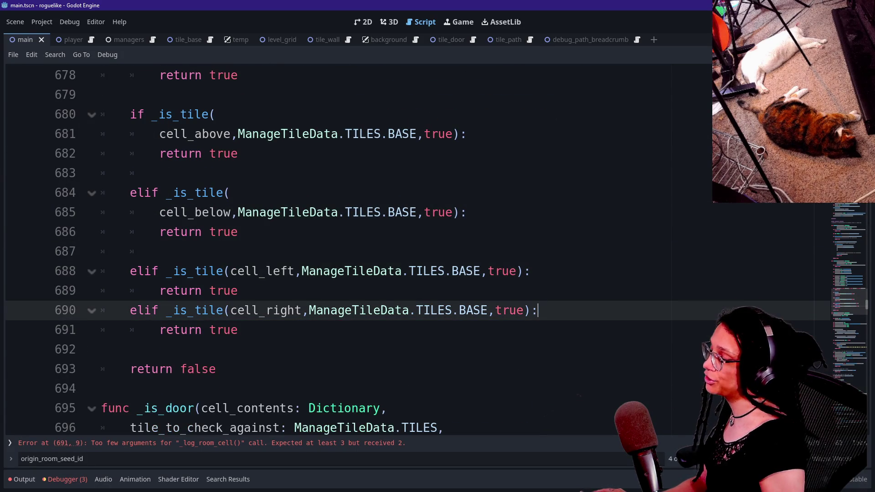
Step: Delete the _log_room_cell DOOR_CELLS call on line 861 so the door check just returns true
scroll(346, 251, down, 2)
scroll(359, 251, down, 20)
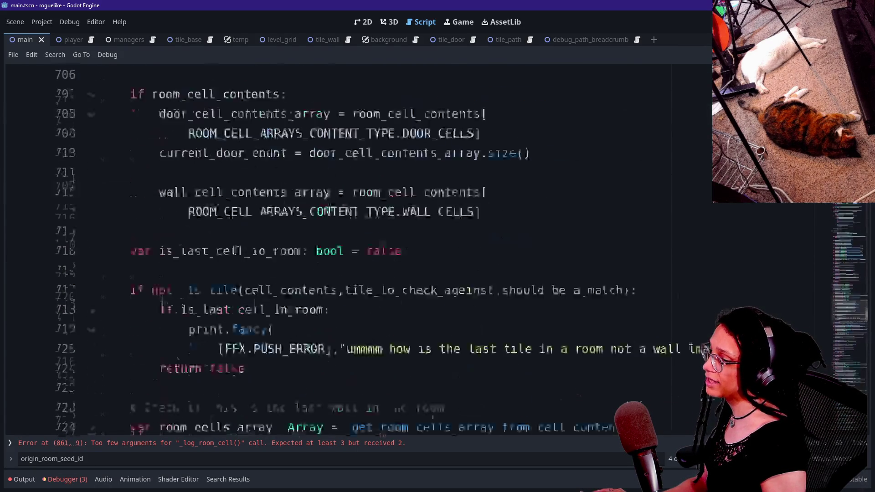
scroll(359, 250, down, 20)
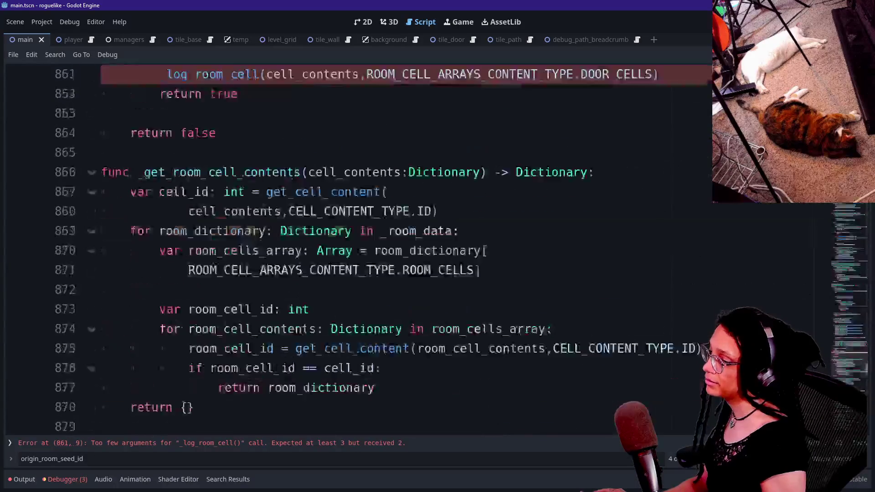
scroll(359, 251, up, 8)
click(239, 219)
scroll(239, 219, up, 2)
drag(239, 276, 346, 198)
click(239, 277)
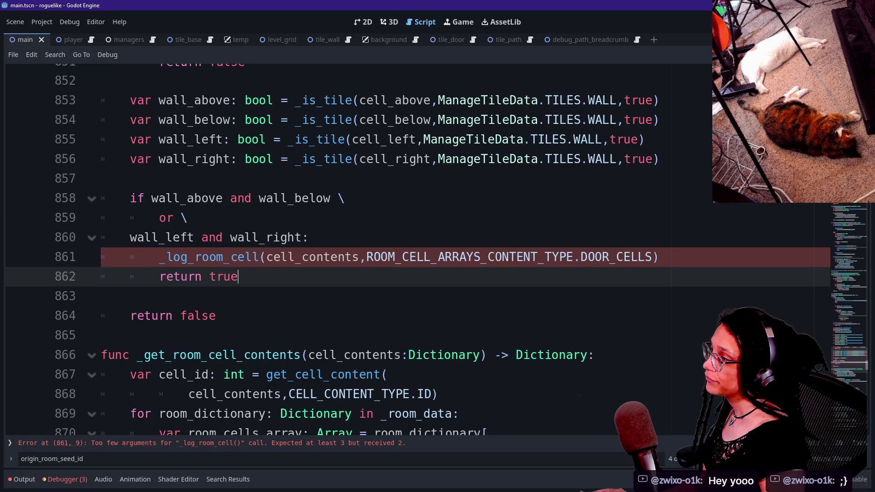
scroll(398, 250, up, 10)
scroll(398, 249, down, 10)
scroll(398, 249, up, 3)
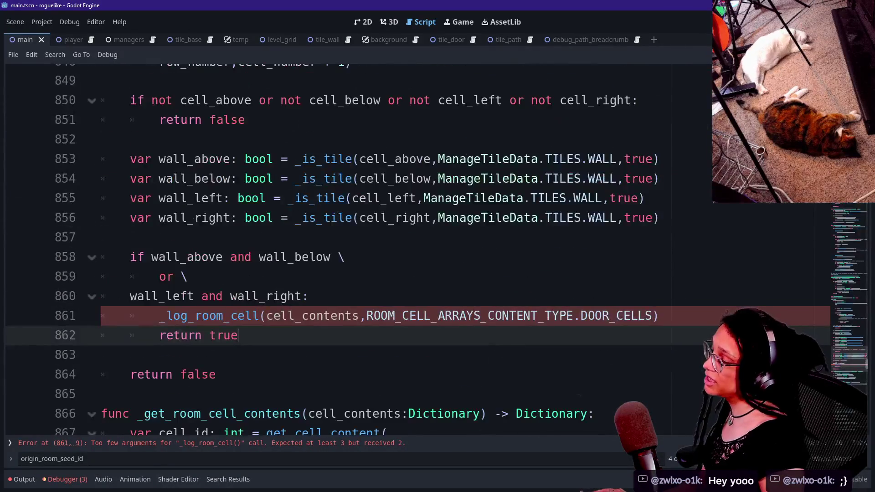
key(Up)
key(End)
key(shift+Up)
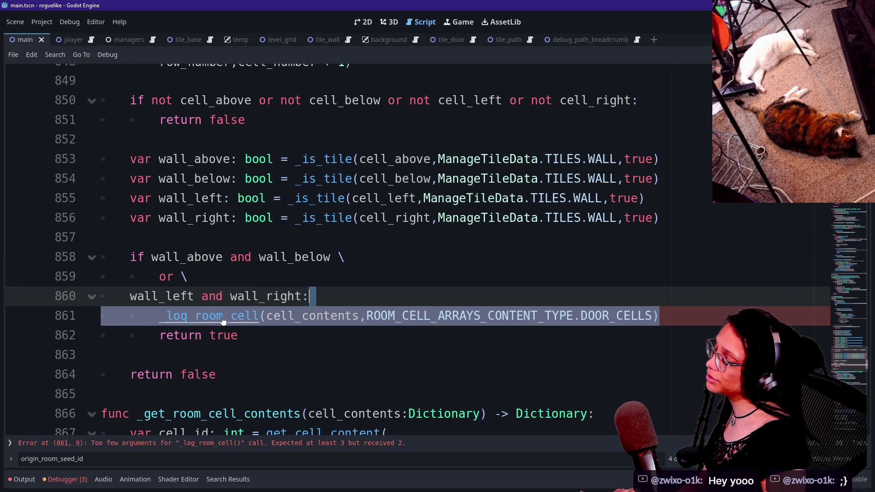
key(Delete)
key(ctrl+f)
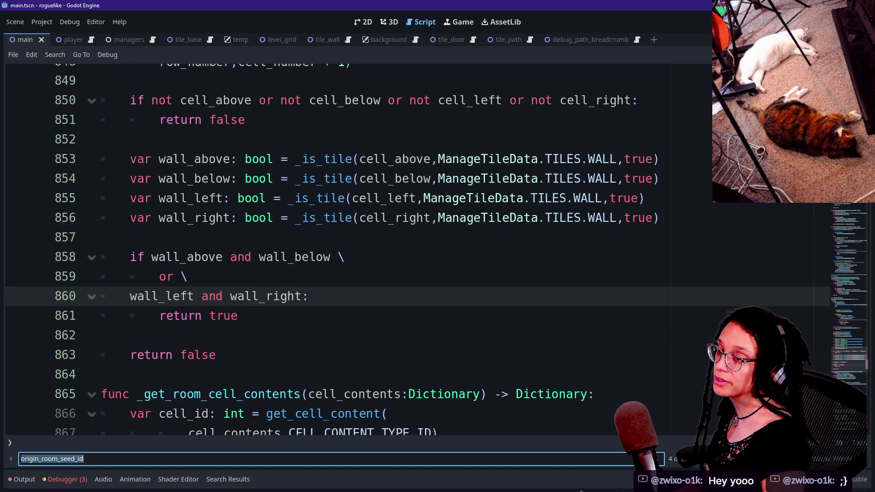
Step: Clear the old search text and browse the Quick Open script list without opening anything
key(BackSpace)
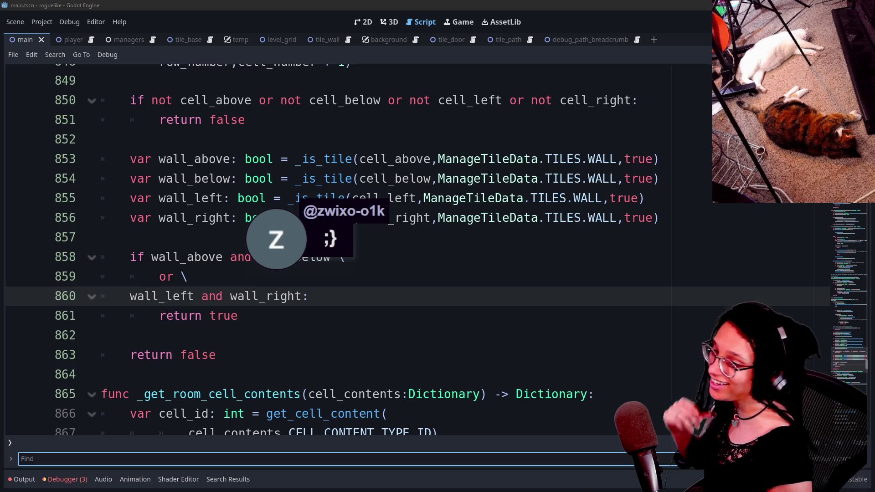
click(102, 335)
click(387, 316)
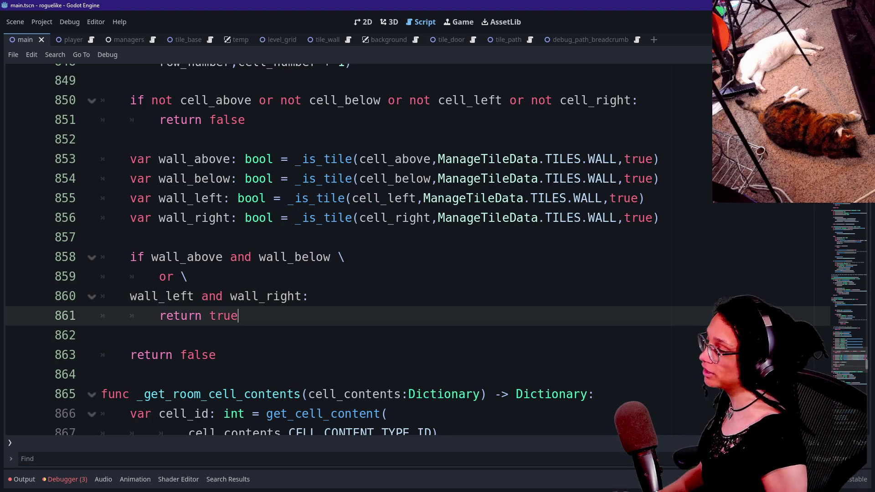
click(388, 297)
key(alt+shift+o)
key(Down)
key(Up)
key(Up)
key(Down)
key(Down)
key(Up)
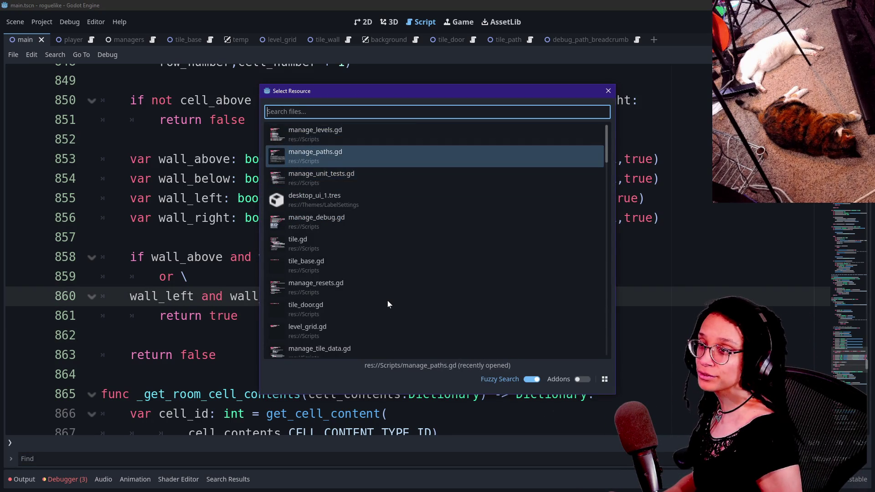
key(Down)
key(Up)
key(Down)
key(Up)
key(Escape)
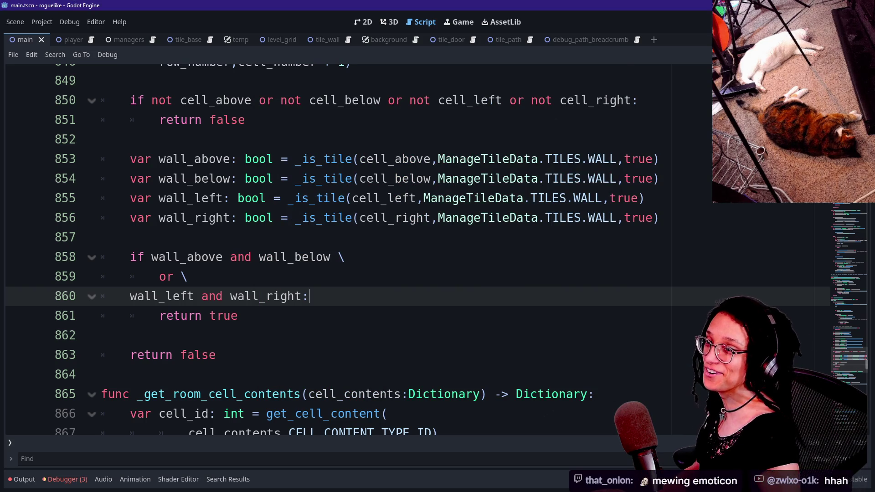
Step: Search for '_log_r' and select the TILES.ROOM tile-type comparison on line 327
click(101, 237)
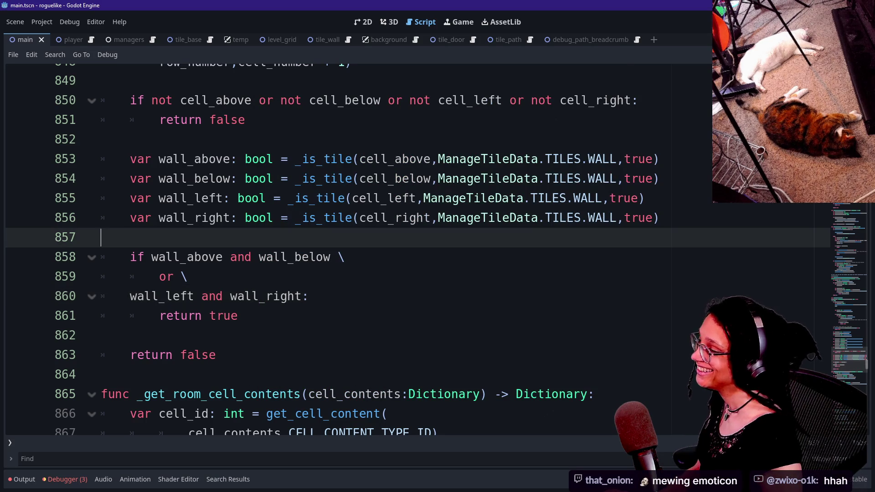
drag(869, 364, 857, 274)
key(ctrl+f)
text(_log_)
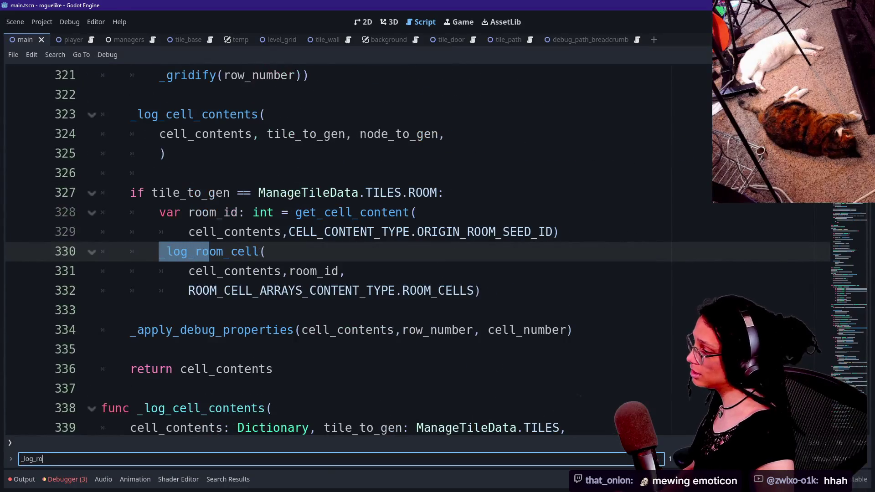
text(rom)
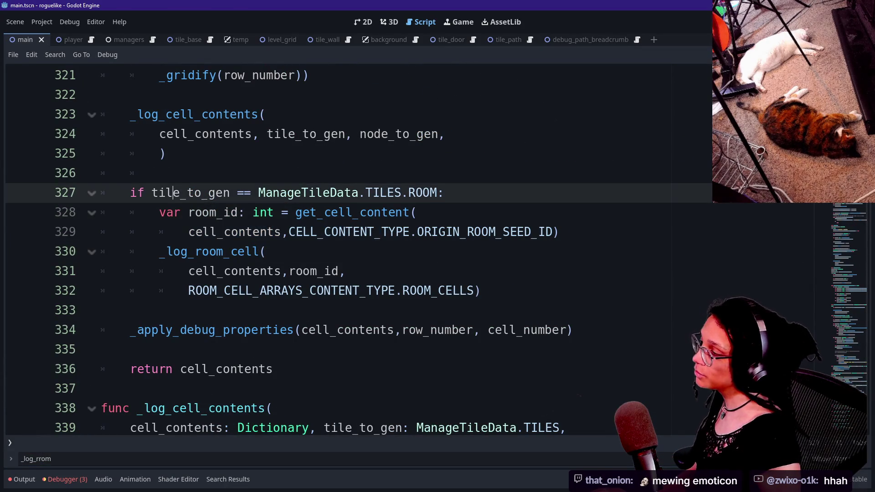
click(444, 192)
drag(444, 192, 258, 192)
click(208, 192)
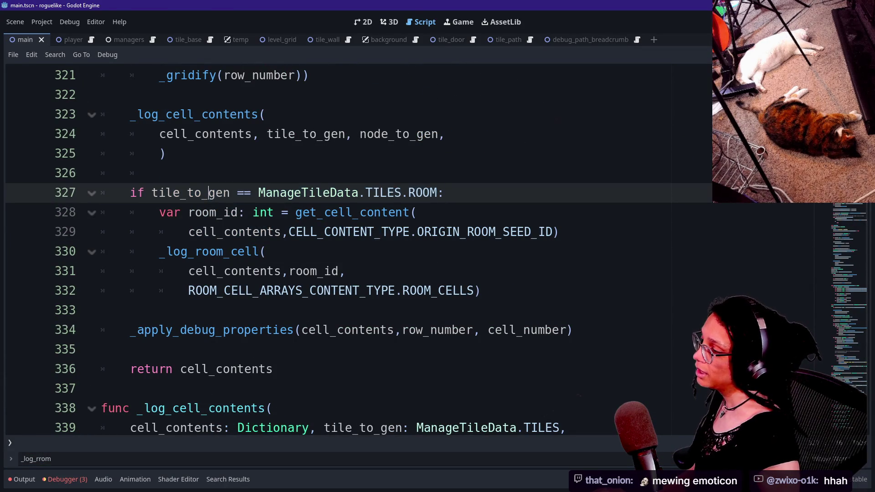
drag(151, 192, 445, 192)
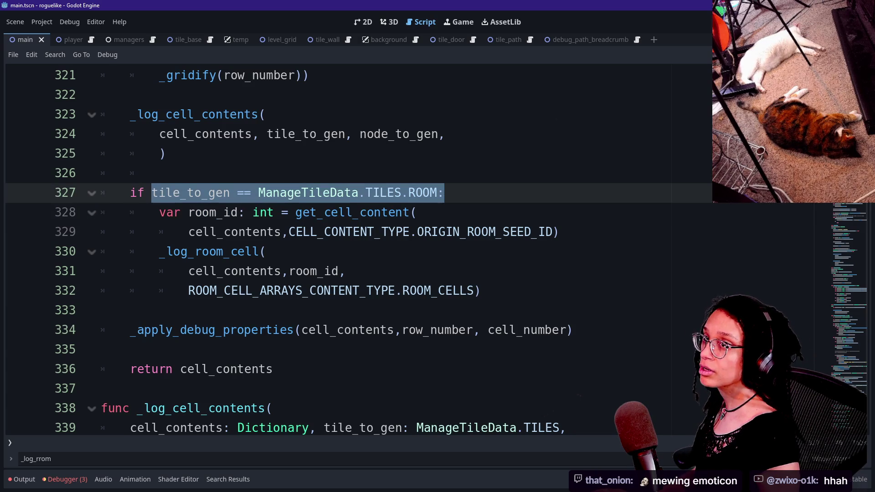
Step: Add blank lines after line 321 and start a 'var room_id:' declaration
key(Left)
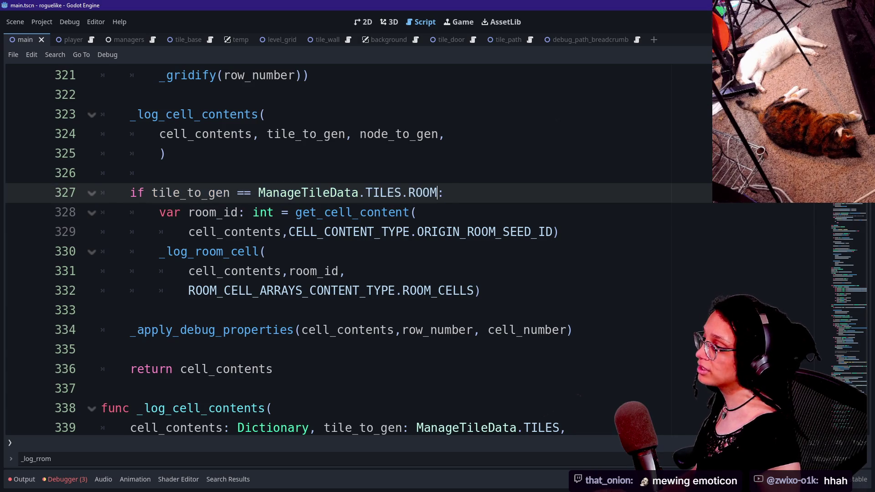
key(Up)
scroll(360, 250, up, 3)
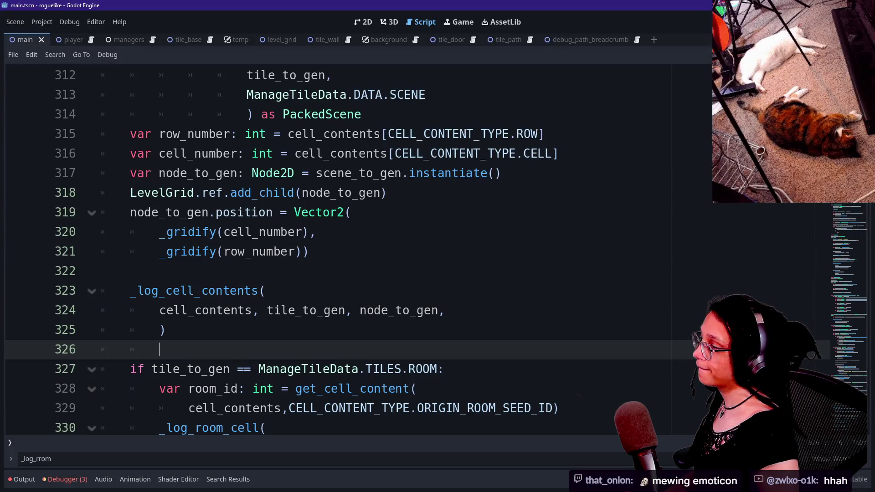
key(Up)
key(Up)
key(Up)
key(End)
key(Return)
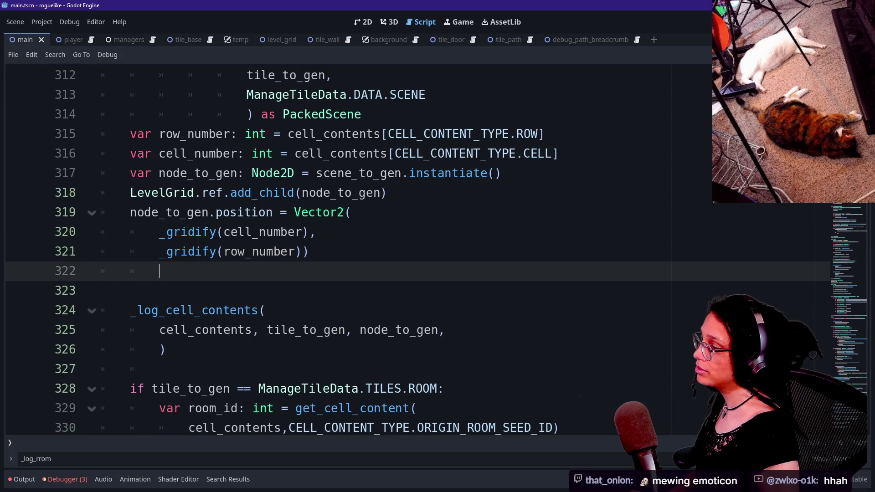
key(Return)
text(var )
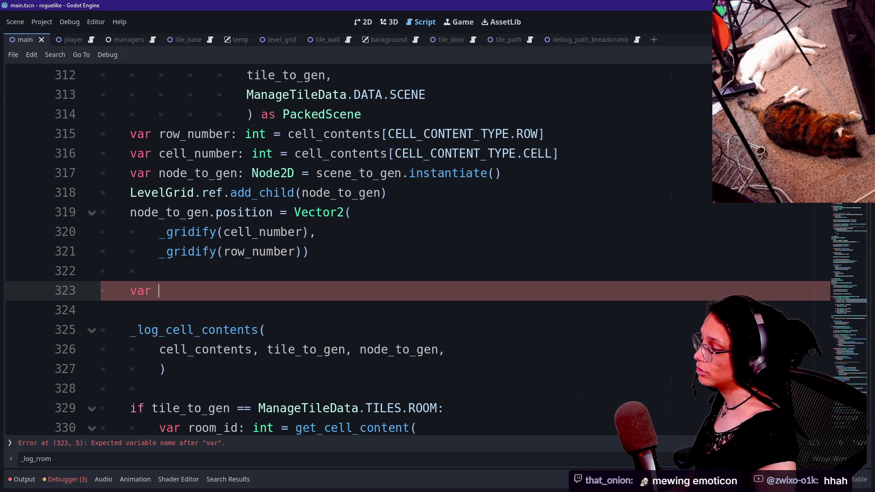
text(room_id:)
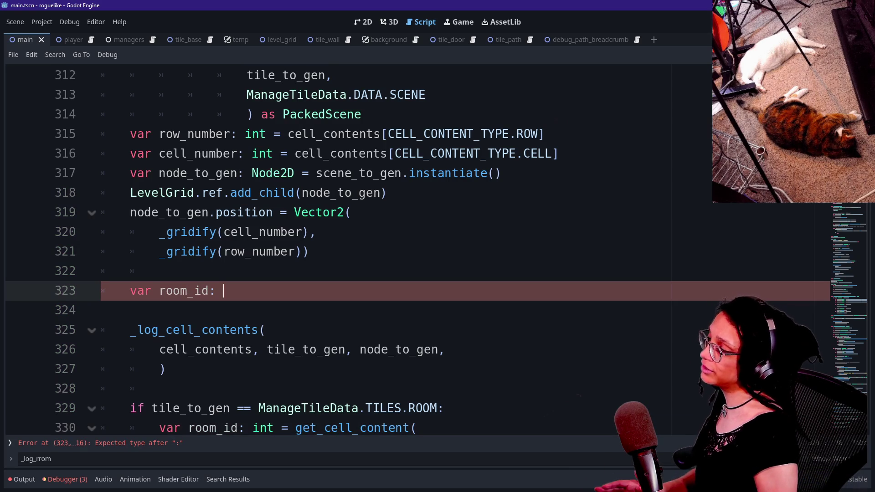
Step: Check the _log_cell_contents definition and move the room_id declaration below that call
scroll(410, 250, down, 1)
scroll(171, 217, down, 1)
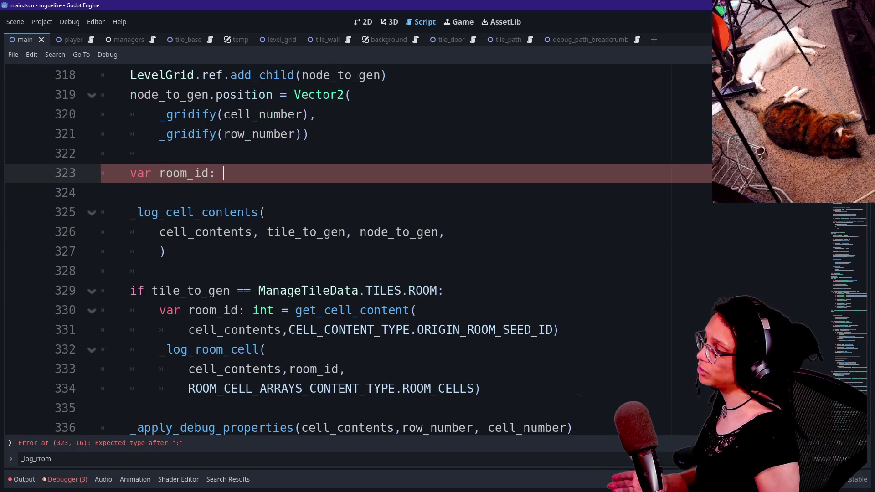
ctrl+click(170, 217)
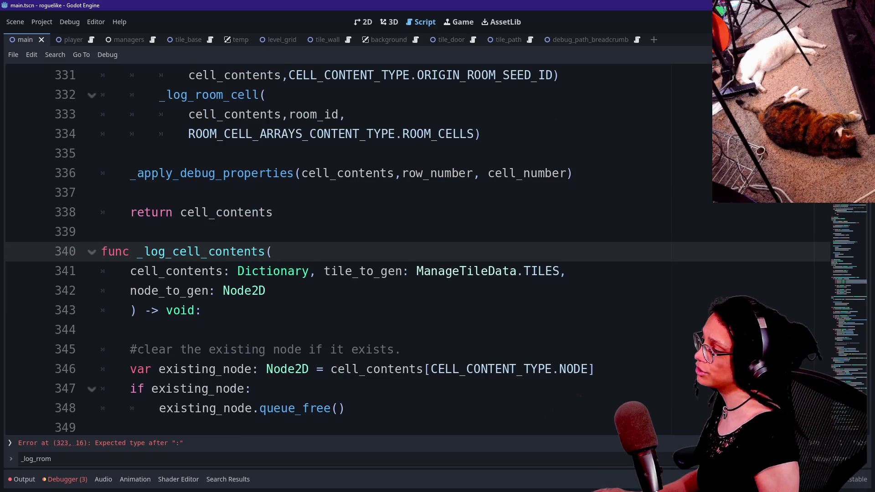
scroll(171, 218, down, 3)
scroll(358, 250, down, 3)
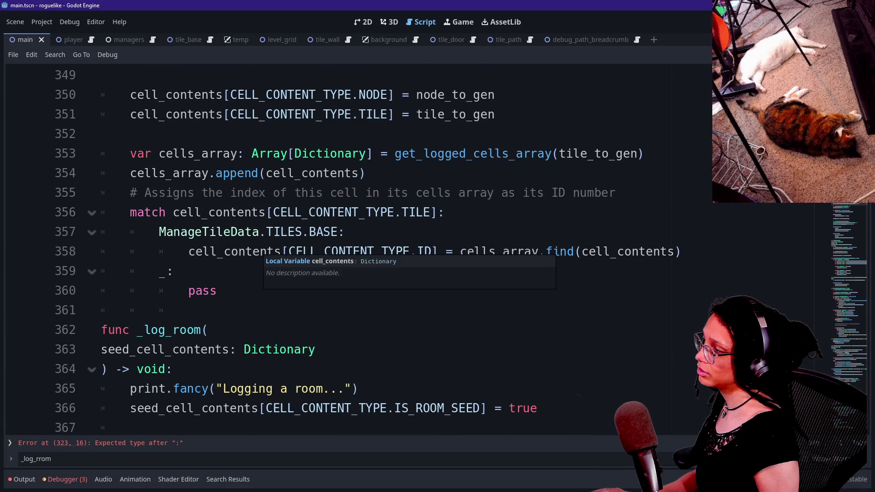
scroll(365, 251, up, 6)
scroll(365, 251, up, 6)
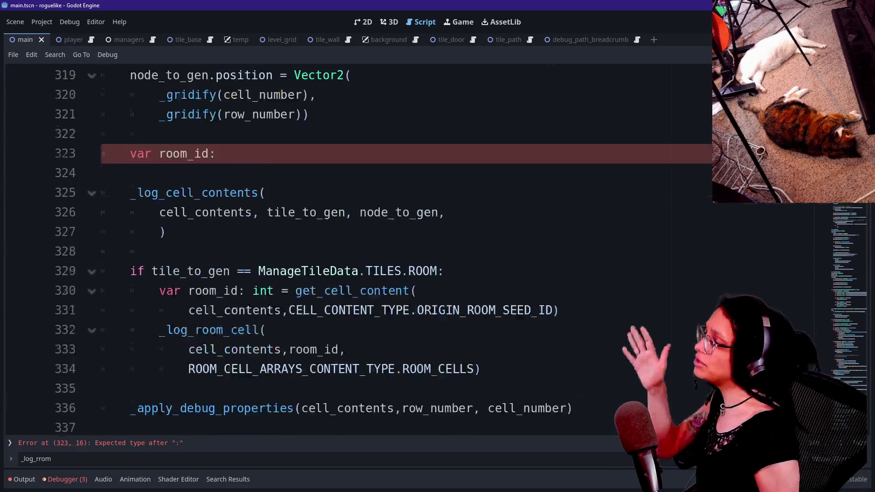
drag(237, 270, 130, 251)
key(ctrl+c)
key(BackSpace)
key(BackSpace)
key(BackSpace)
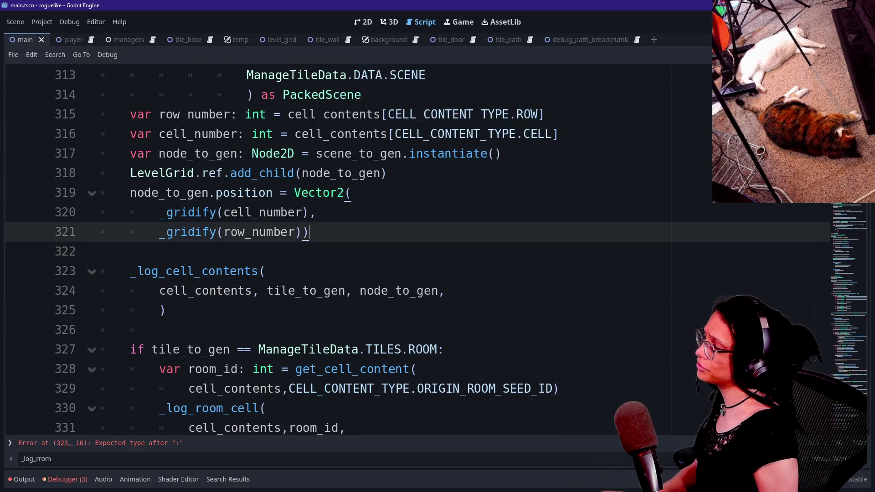
key(Down)
key(Down)
key(Down)
key(End)
key(Return)
key(BackSpace)
key(Return)
key(Return)
key(ctrl+v)
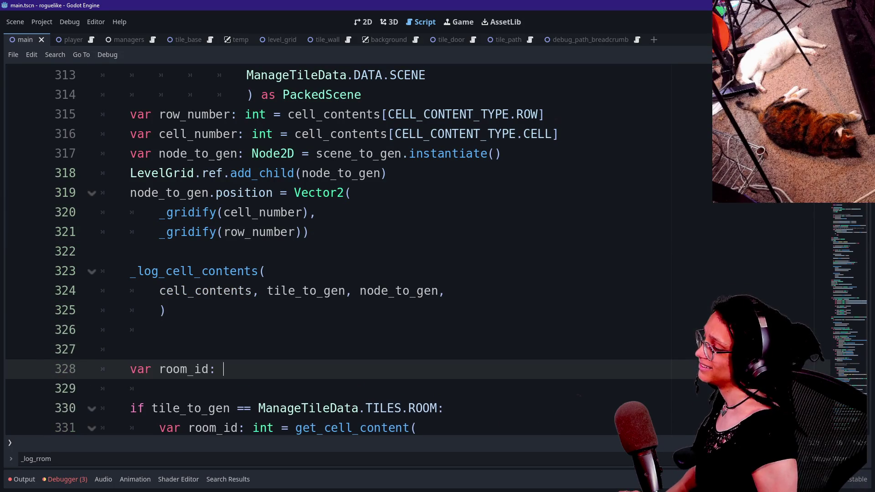
key(Up)
key(Up)
key(BackSpace)
key(BackSpace)
key(BackSpace)
Step: Move the get_cell_content room_id lookup out of the ROOM block into the room_id declaration
scroll(364, 251, down, 3)
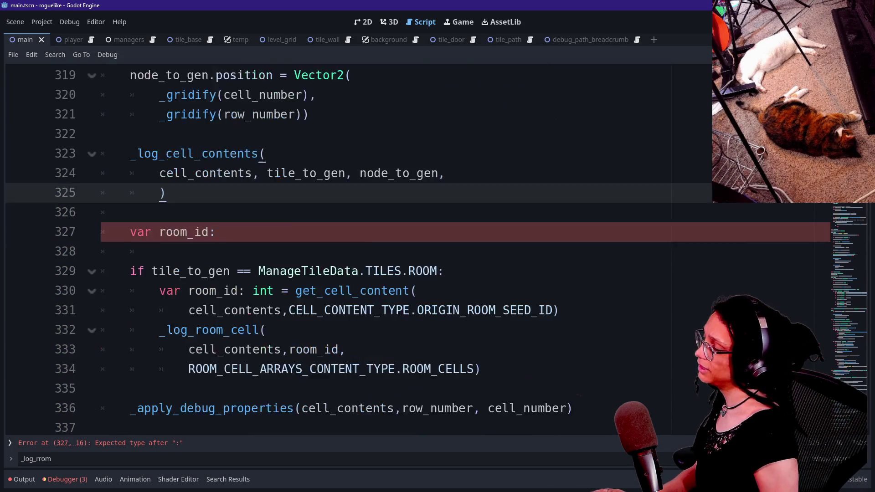
drag(130, 153, 216, 174)
click(215, 174)
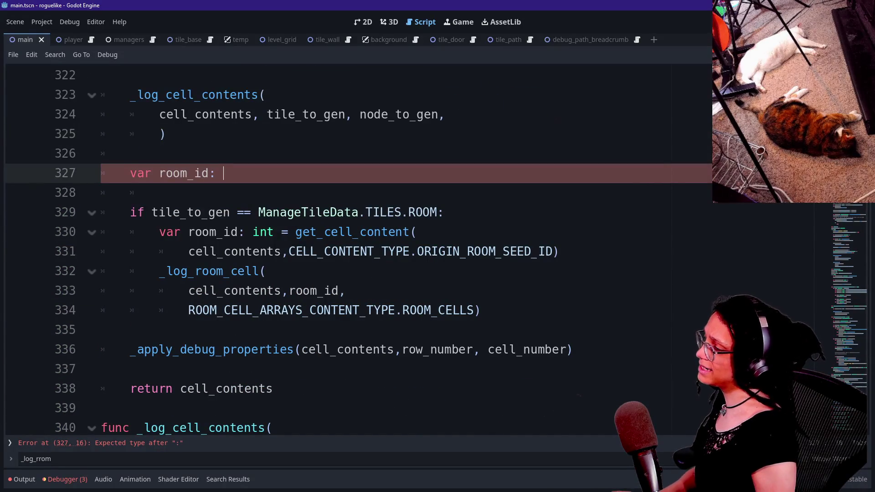
text(get)
drag(559, 252, 159, 232)
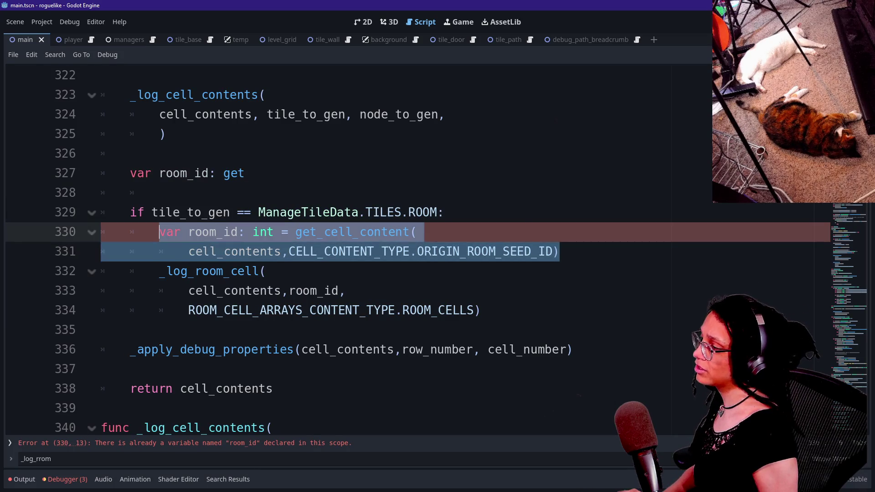
key(ctrl+x)
drag(244, 173, 130, 173)
key(ctrl+v)
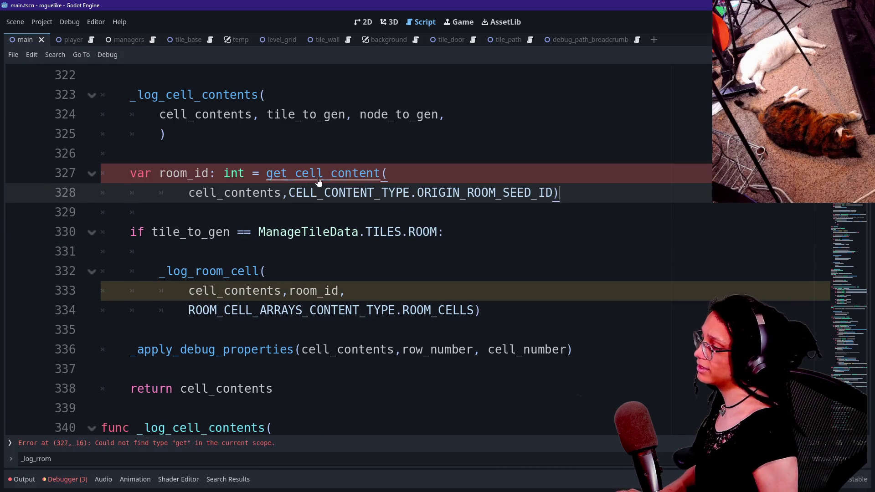
key(BackSpace)
key(BackSpace)
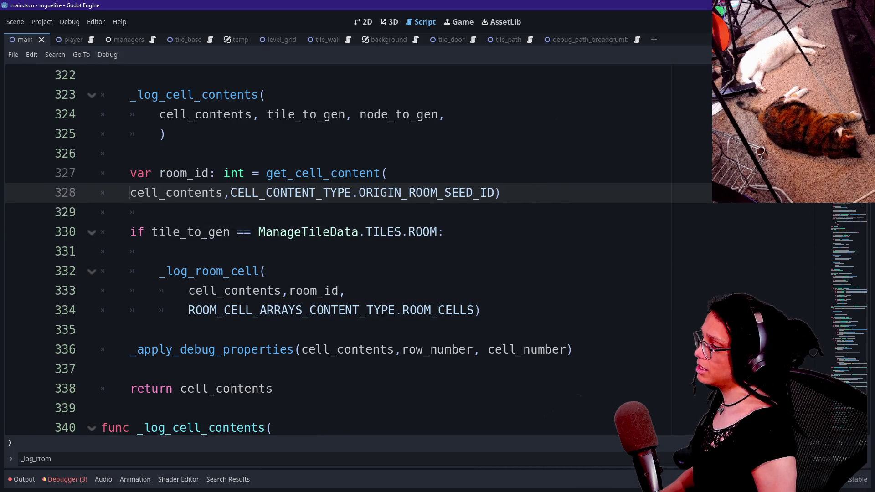
key(Tab)
Step: Clear the old TILES.ROOM condition from the if statement
click(160, 251)
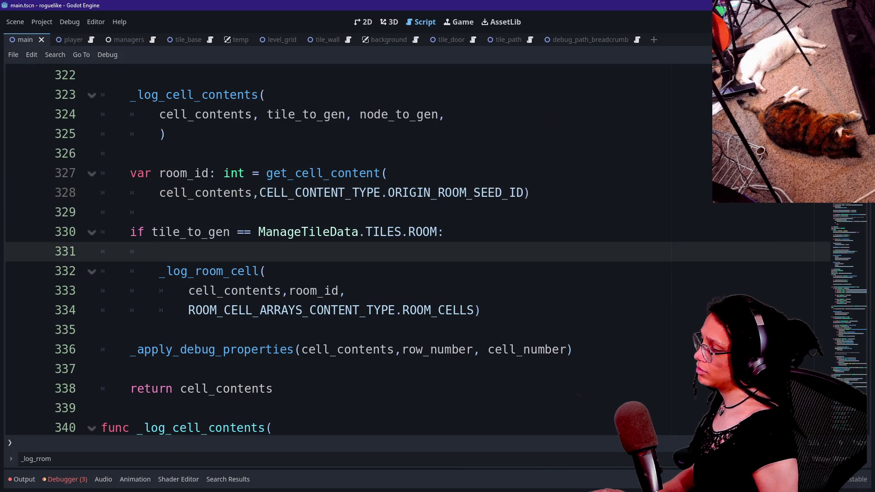
drag(160, 252, 152, 231)
key(BackSpace)
Step: Undo the room_id edit and extend the ROOM condition with a copied 'or' tile comparison
text(room_id)
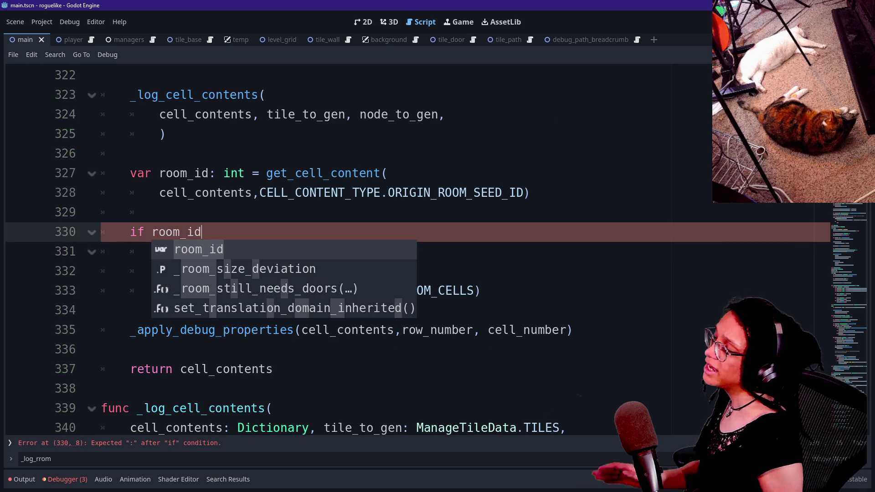
key(ctrl+z)
key(ctrl+z)
key(Escape)
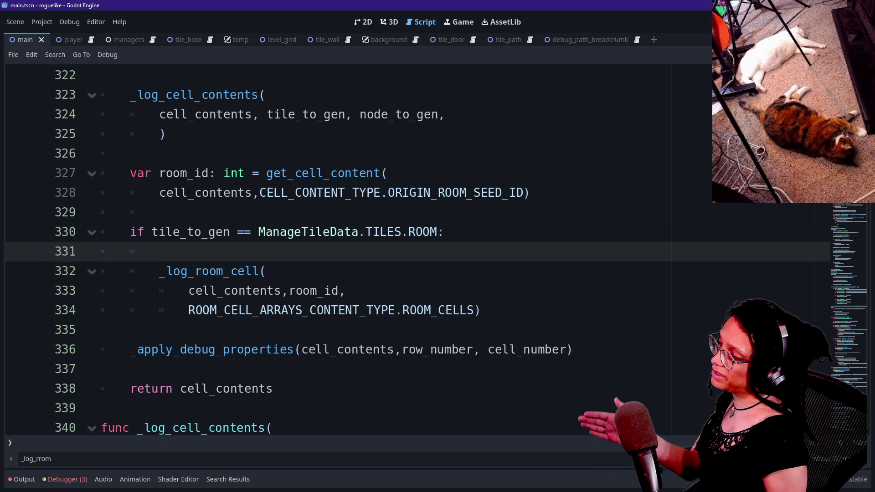
click(437, 232)
text(or)
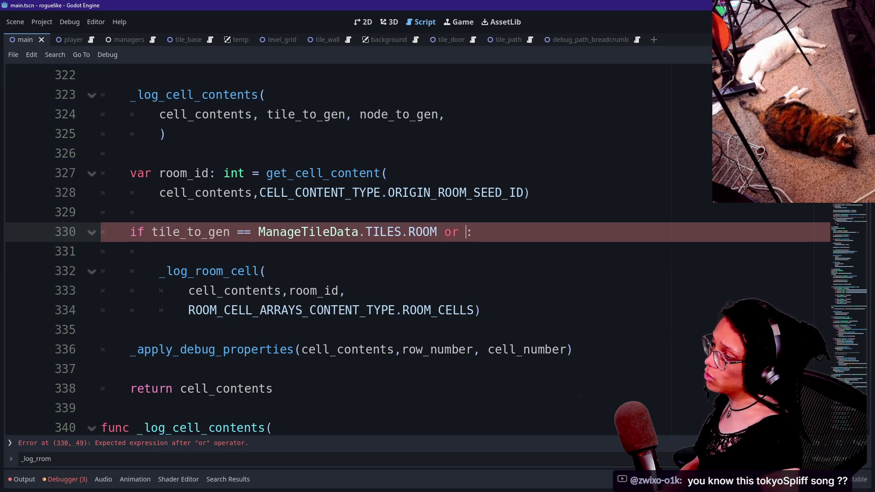
drag(152, 232, 438, 232)
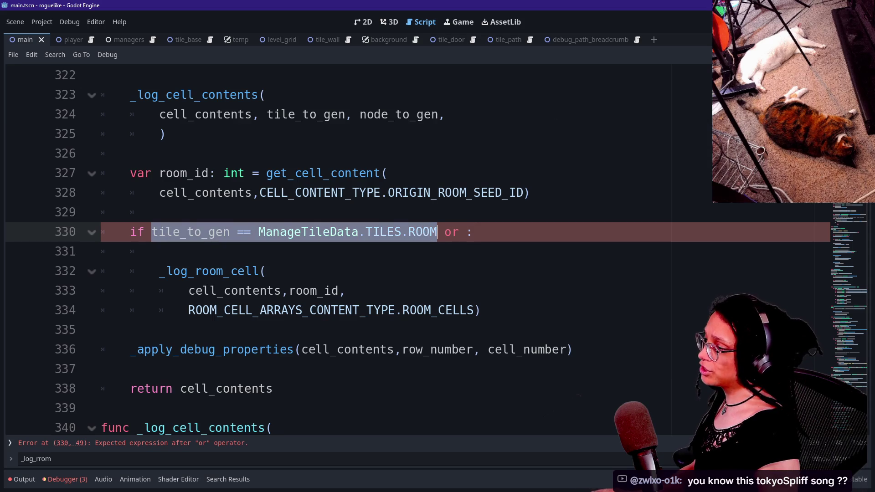
key(ctrl+c)
click(465, 231)
key(ctrl+v)
key(BackSpace)
key(BackSpace)
key(BackSpace)
Step: Add DOOR and STAIRS tile comparisons to the condition, then delete STAIRS again
text(DOOR o)
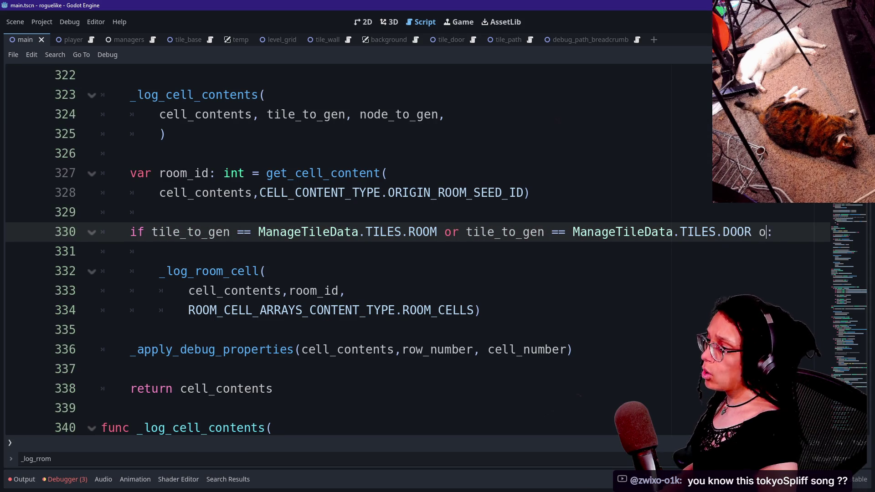
text(r)
key(ctrl+v)
key(BackSpace)
key(BackSpace)
key(BackSpace)
text(STAIRS)
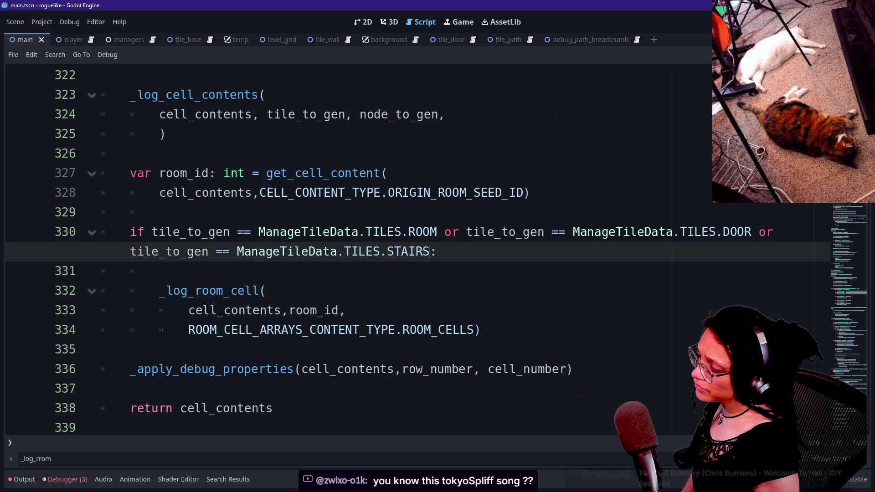
key(ctrl+BackSpace)
Step: Replace the multi-tile condition with 'if room_id >= 0:'
key(shift+Up)
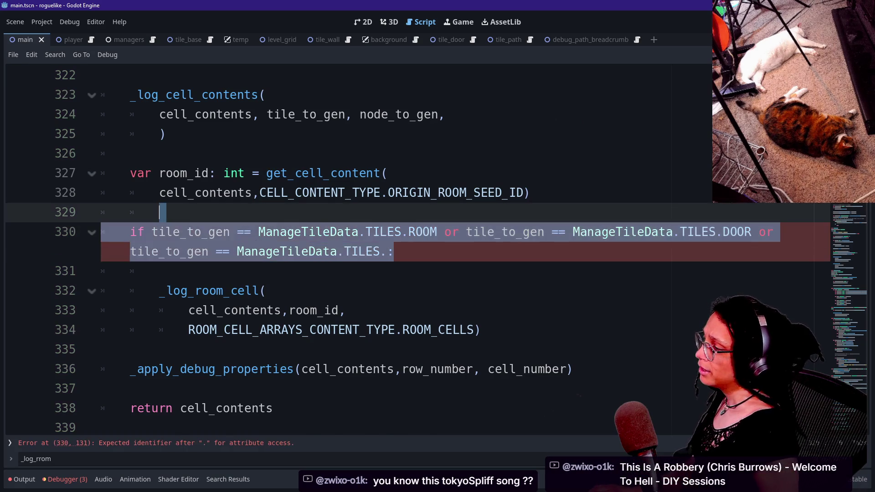
key(BackSpace)
key(Up)
key(Down)
key(Return)
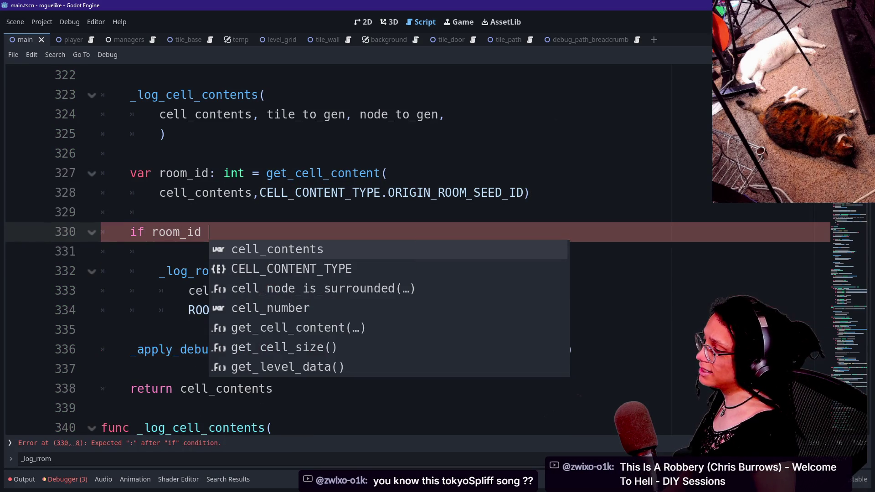
text(>=)
key(BackSpace)
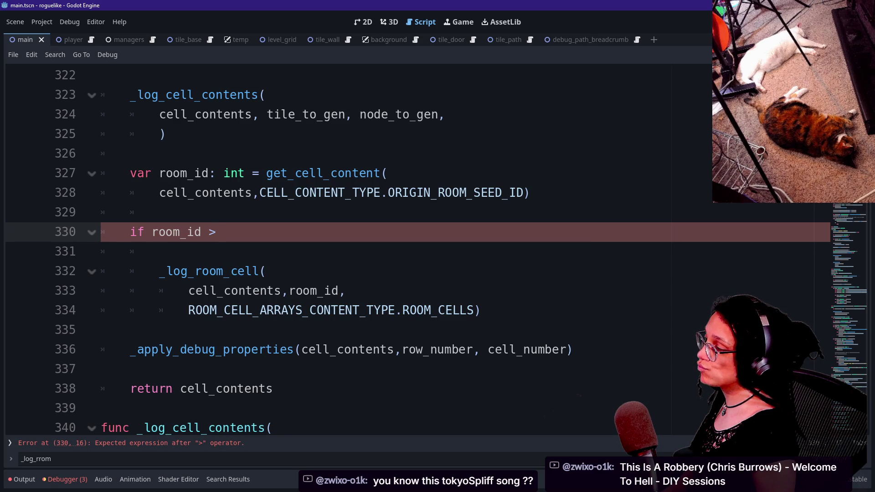
text(= 0:)
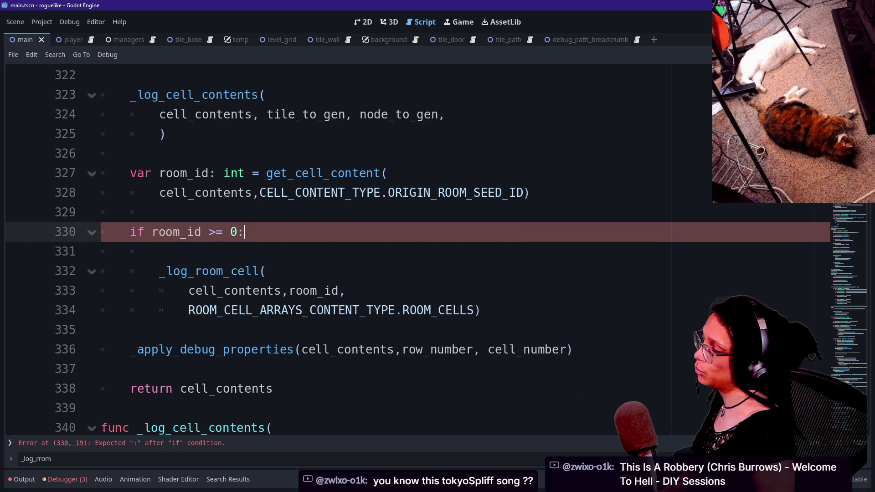
key(Return)
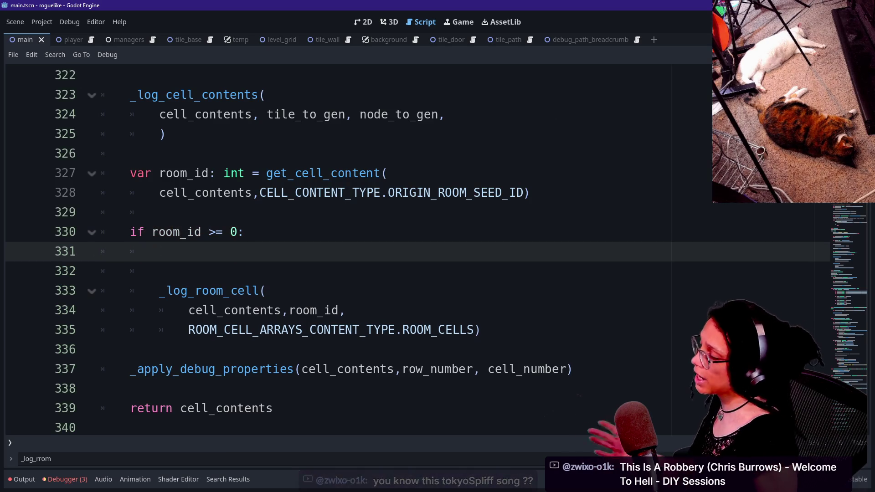
key(BackSpace)
key(BackSpace)
key(BackSpace)
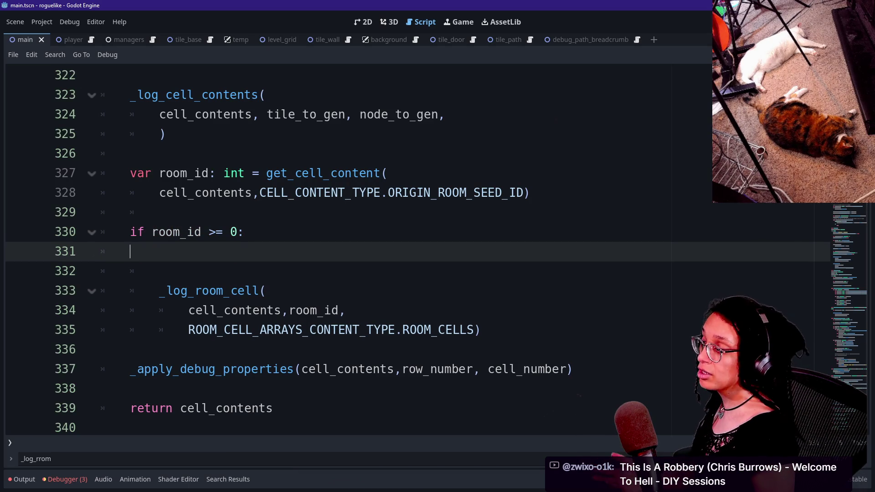
Step: Remove the blank line so the _log_room_cell call sits directly under the room_id check
click(159, 252)
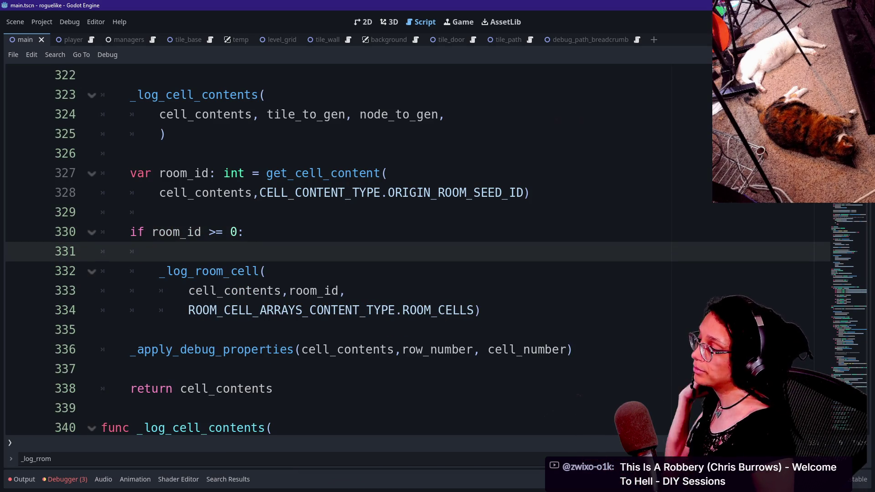
key(BackSpace)
key(BackSpace)
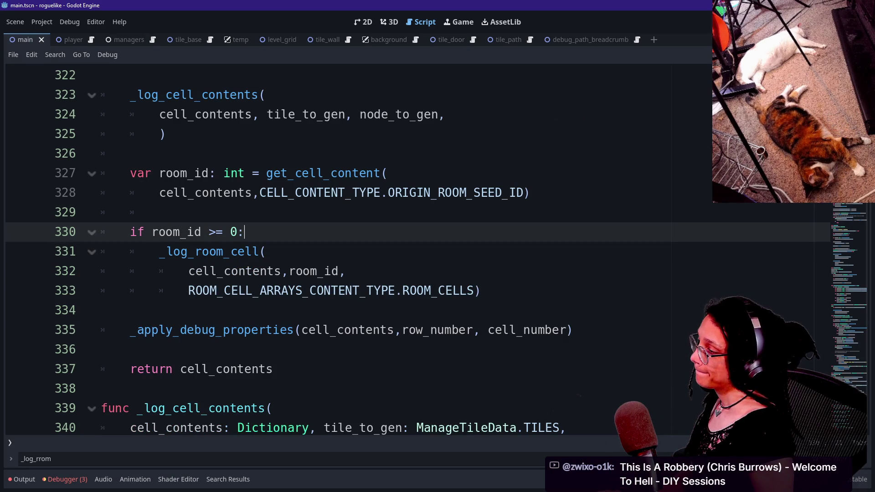
drag(195, 252, 266, 252)
click(266, 251)
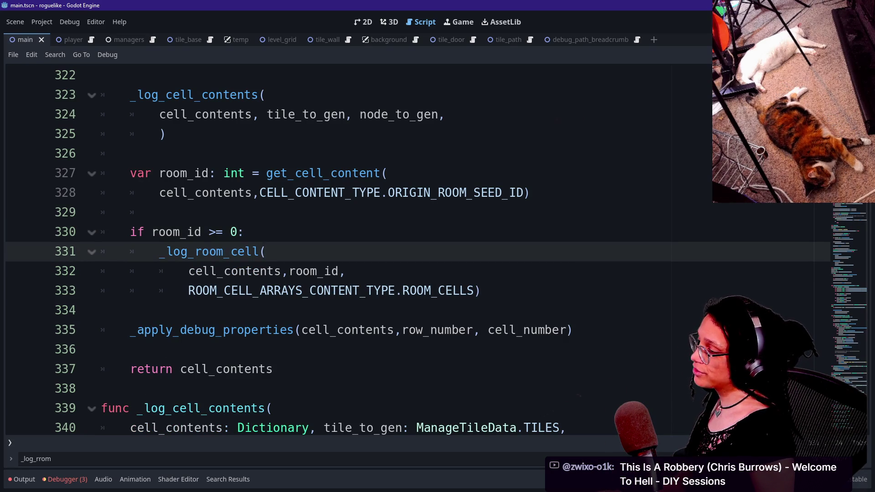
click(154, 232)
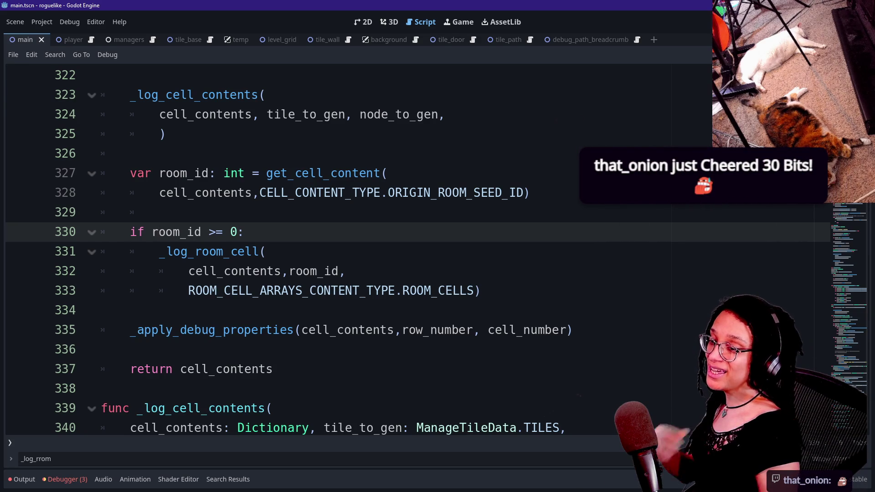
Step: Cycle past the itch.io page and Google Sheets to the YouTube Studio live-chat popout
key(alt+Tab)
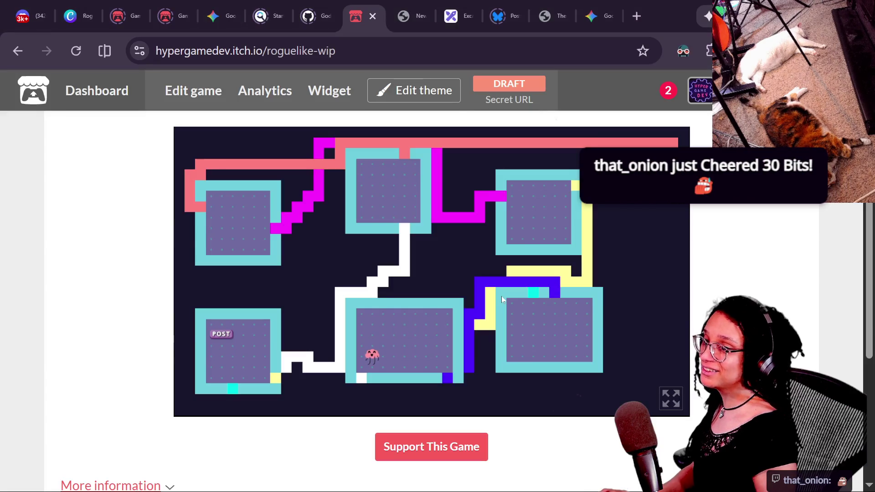
key(alt+Tab)
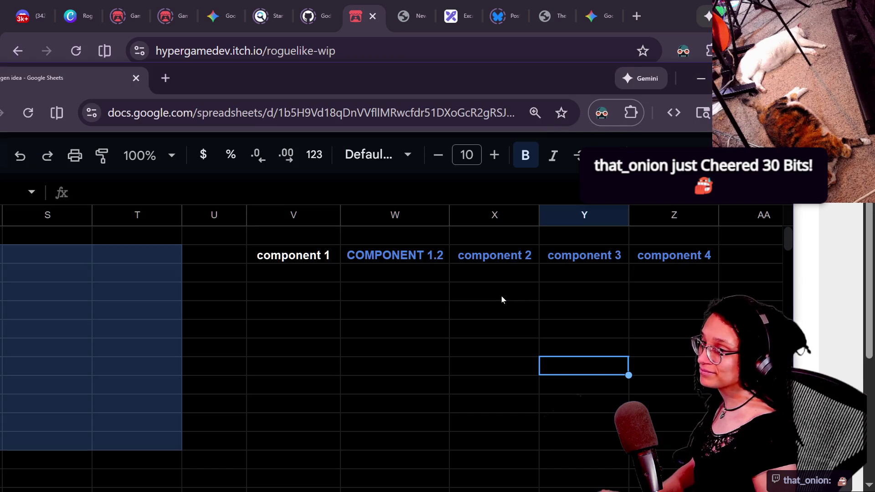
key(alt+Tab)
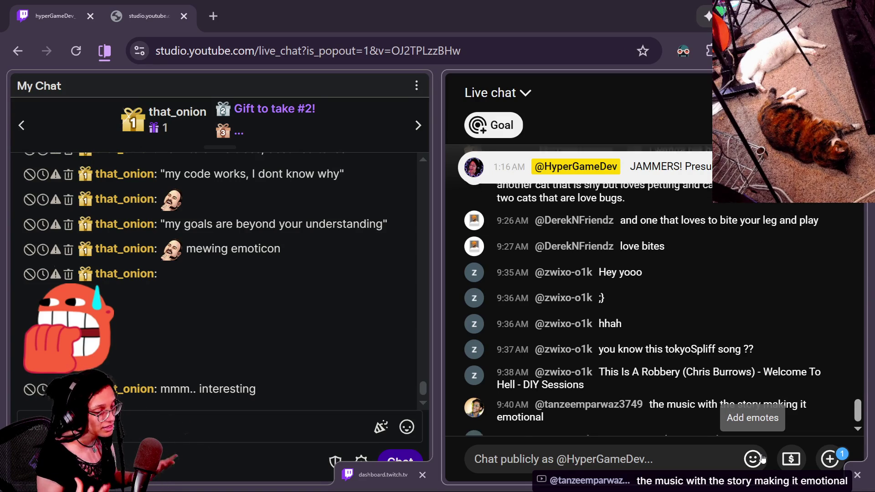
Step: Send the face-orange-biting-nails emote in the YouTube live chat
click(760, 458)
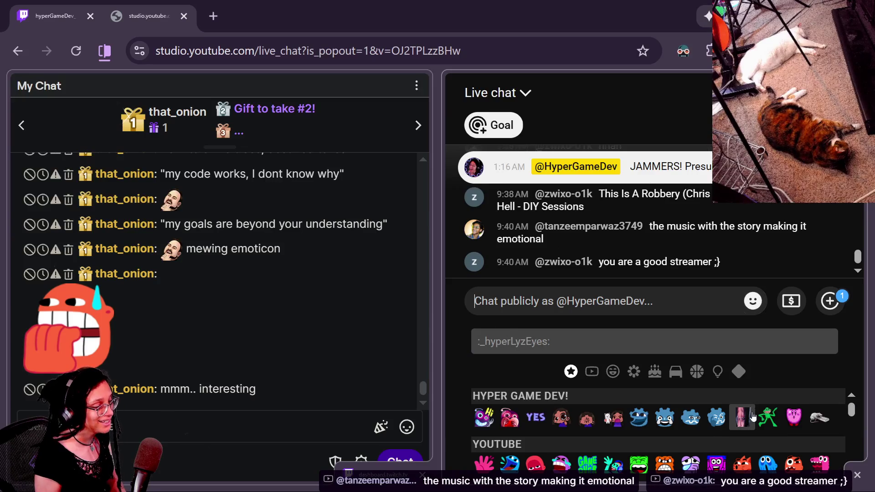
scroll(667, 456, down, 2)
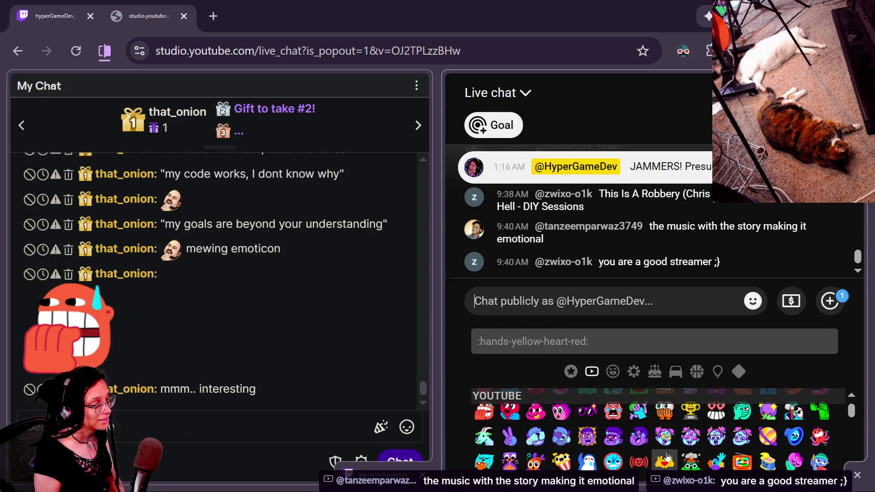
scroll(474, 447, up, 1)
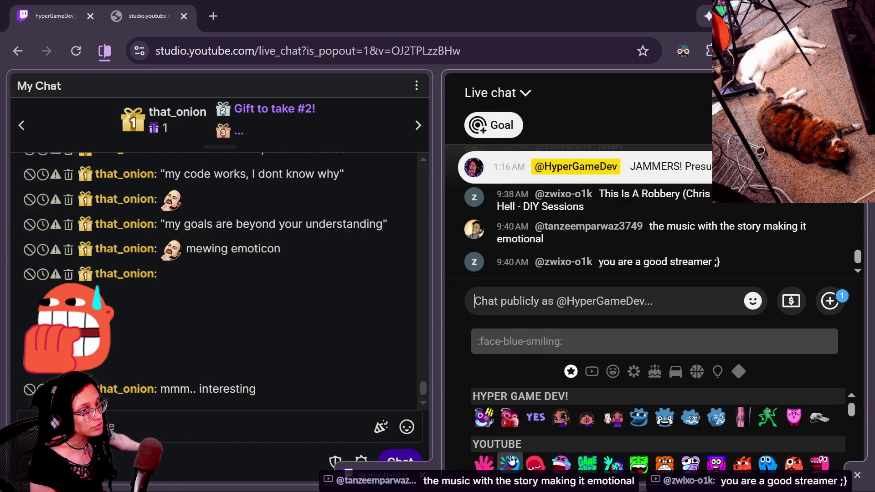
scroll(511, 461, down, 1)
scroll(852, 414, up, 2)
scroll(852, 414, down, 2)
scroll(638, 438, up, 1)
scroll(625, 440, down, 1)
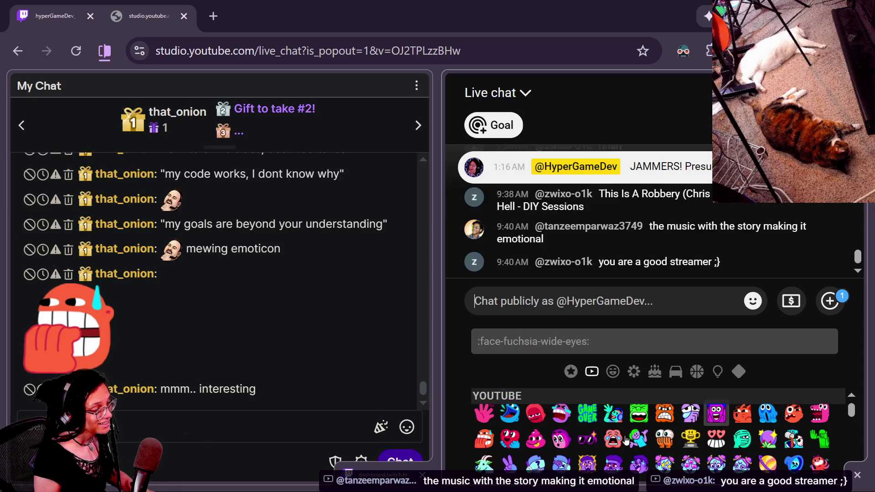
click(484, 440)
key(Return)
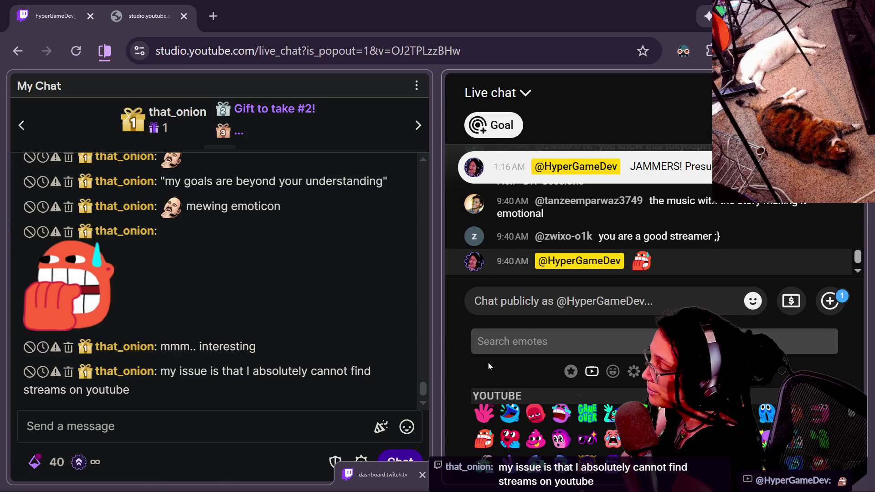
Step: Close the emote picker and return to the Google Sheets window
click(753, 301)
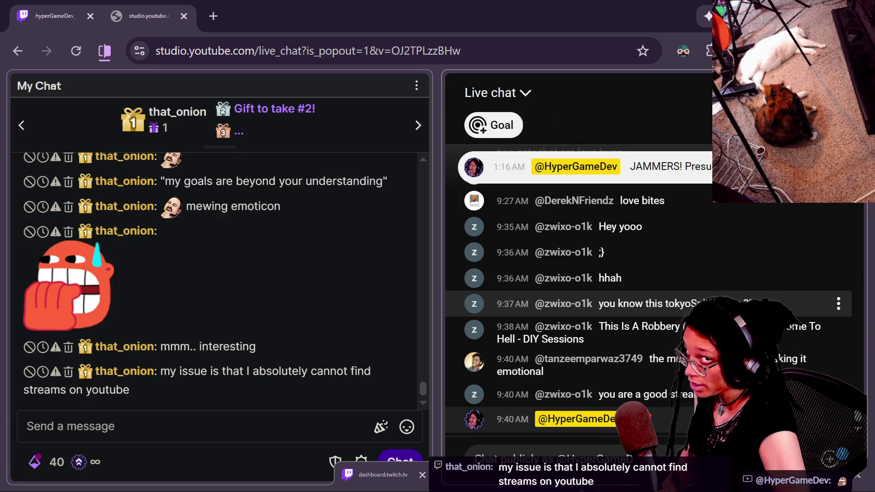
mouse_move(649, 303)
key(alt+Tab)
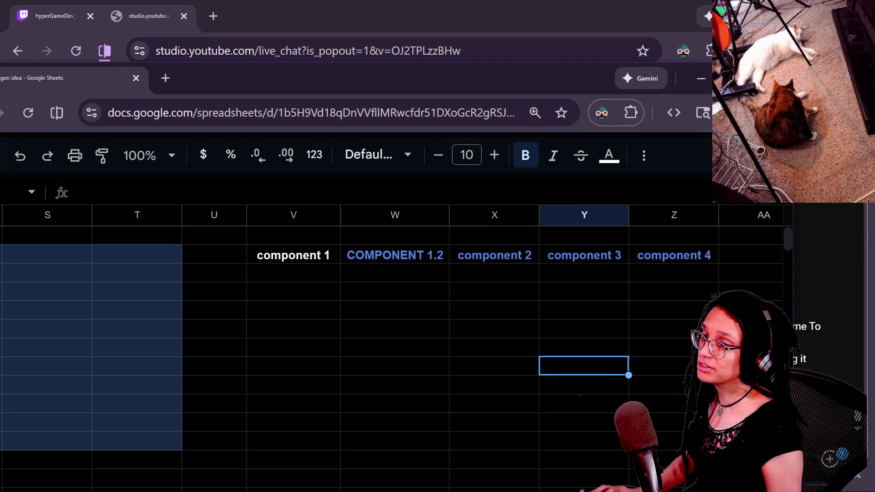
Step: In a new Chrome tab, go to the HyperGameDev channel from the YT bookmarks and search 'game dev'
key(alt+Tab)
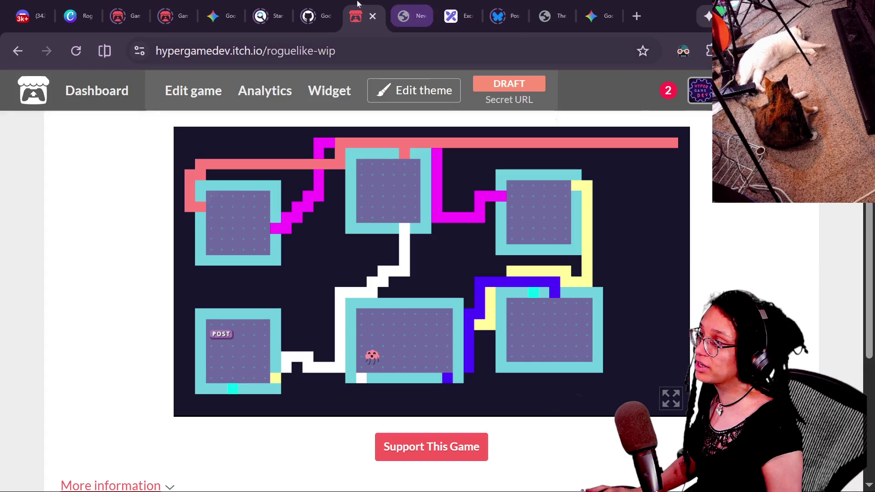
click(634, 17)
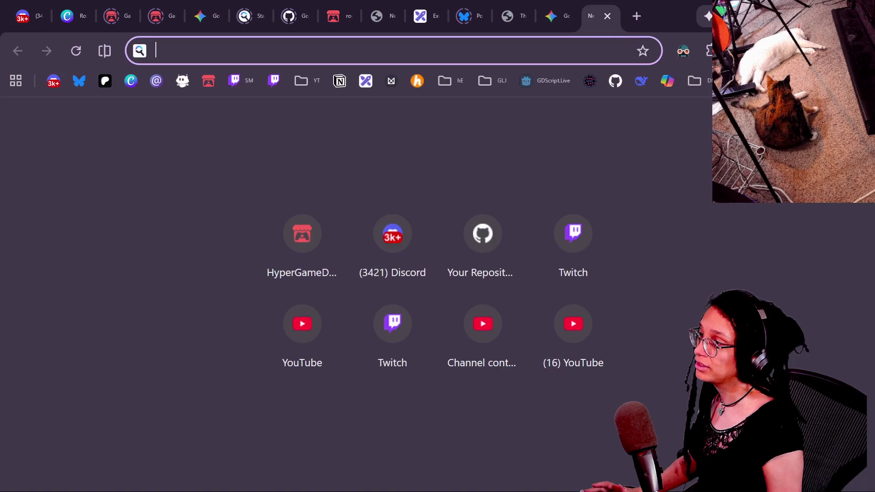
drag(590, 21, 481, 20)
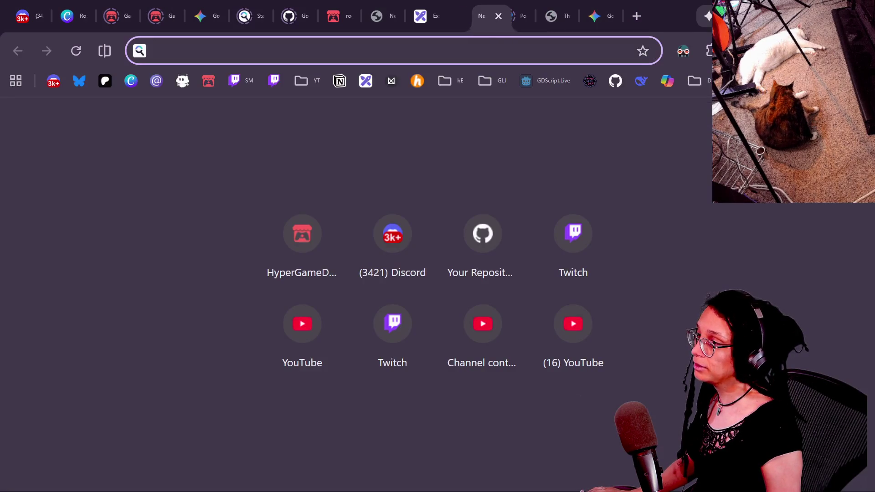
click(302, 81)
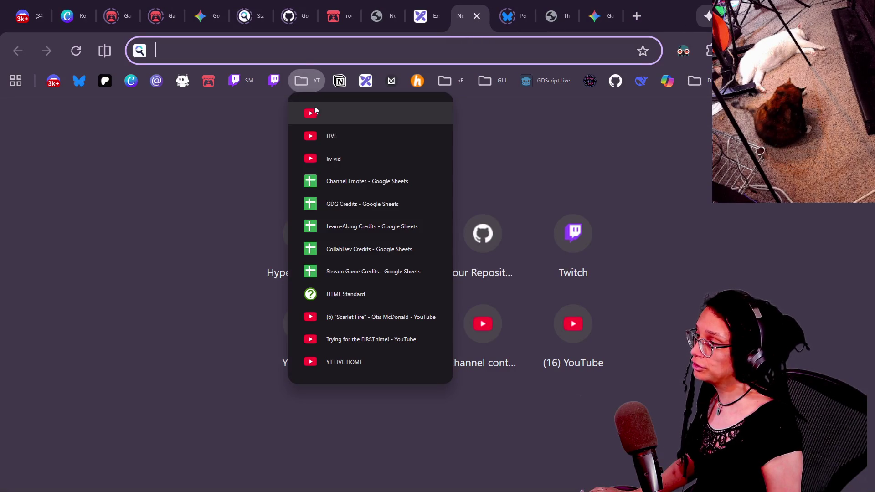
click(314, 111)
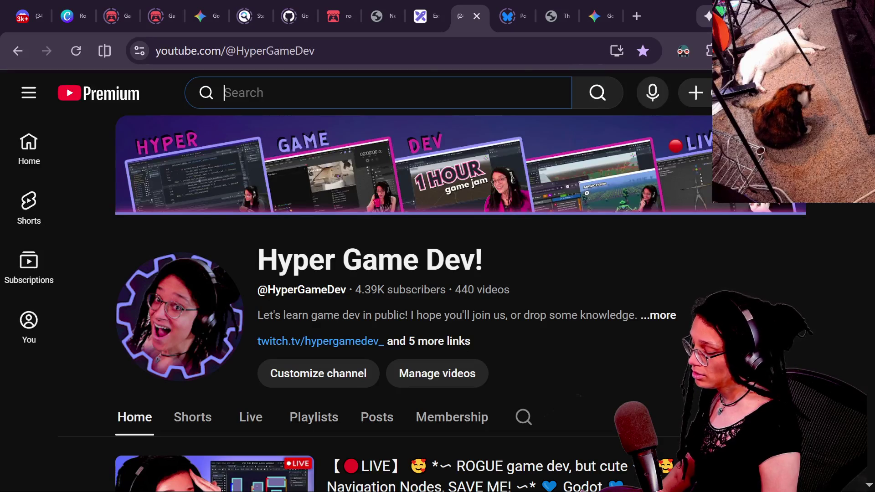
text(game dev)
key(Return)
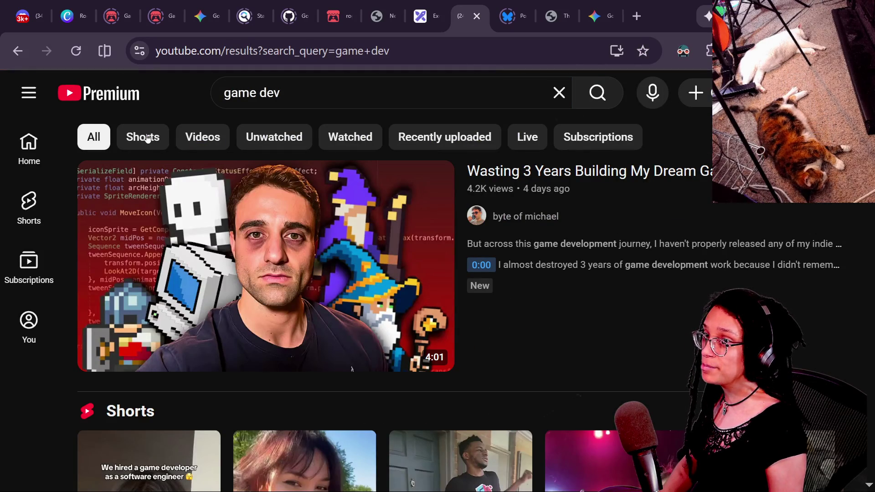
Step: Apply the Live filter to the 'game dev' results, scroll through the streams, and close the YouTube tab
click(533, 142)
scroll(526, 250, down, 2)
scroll(527, 250, down, 15)
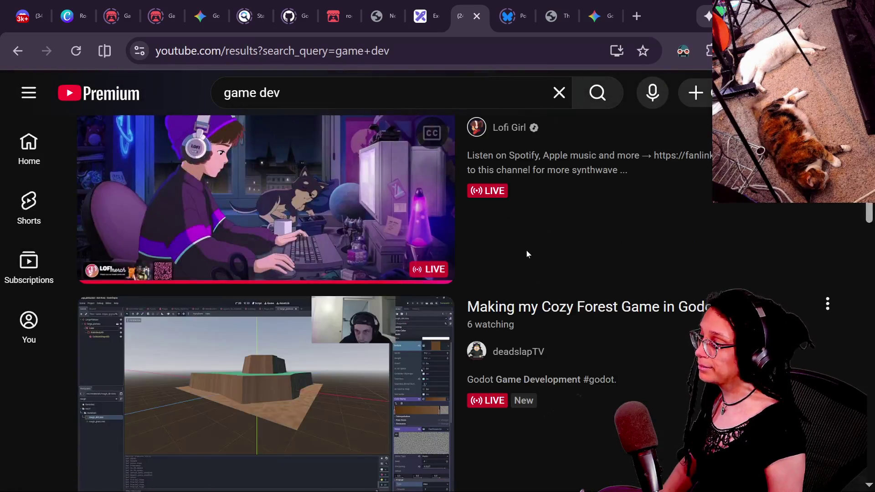
scroll(527, 253, up, 2)
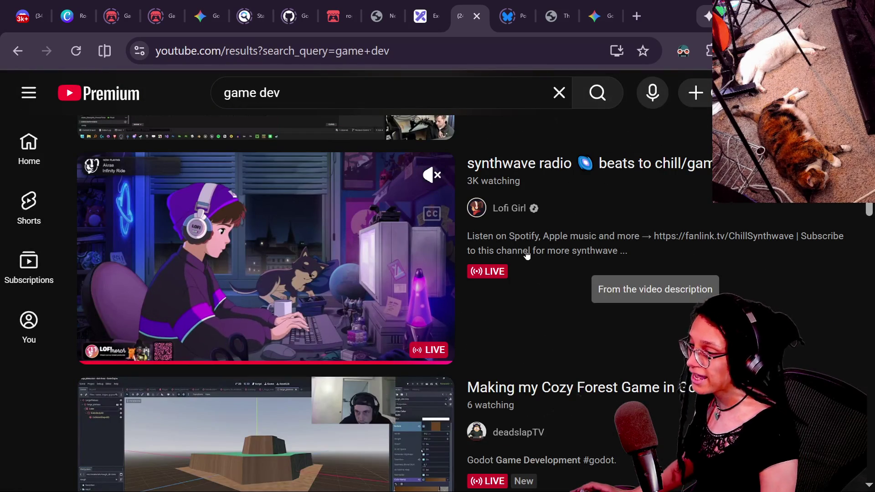
scroll(860, 226, down, 6)
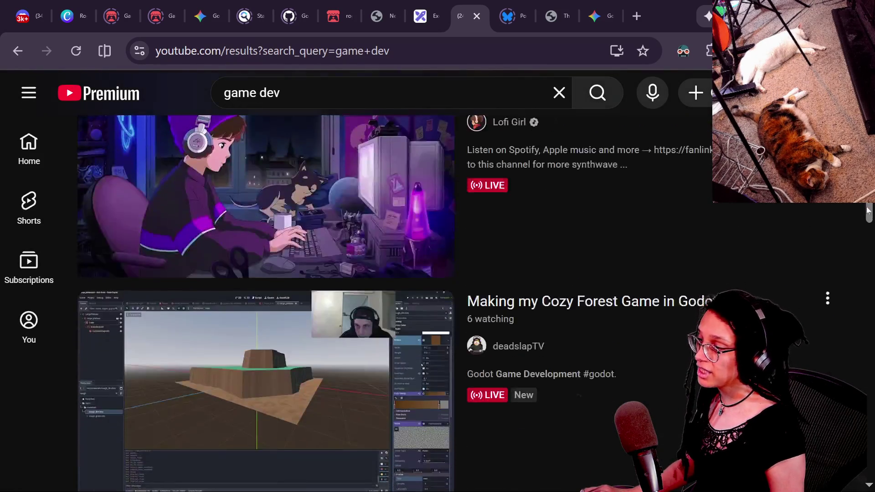
scroll(860, 226, up, 15)
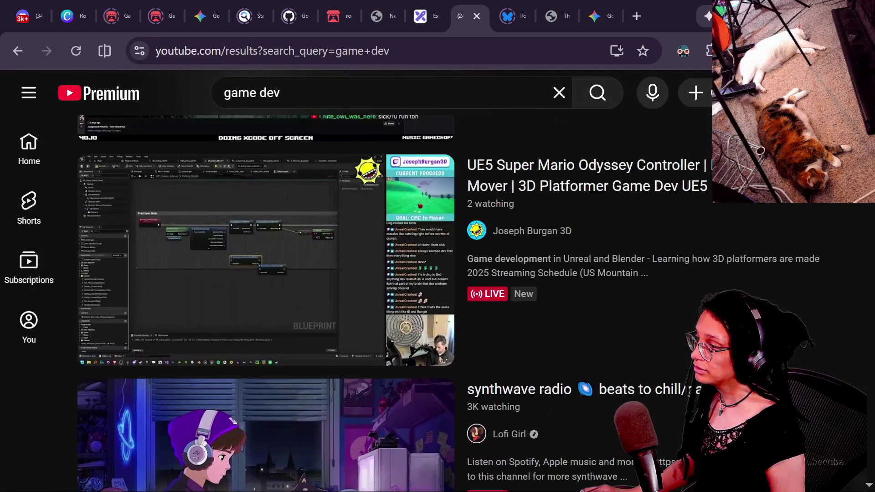
scroll(453, 301, down, 3)
scroll(453, 301, up, 8)
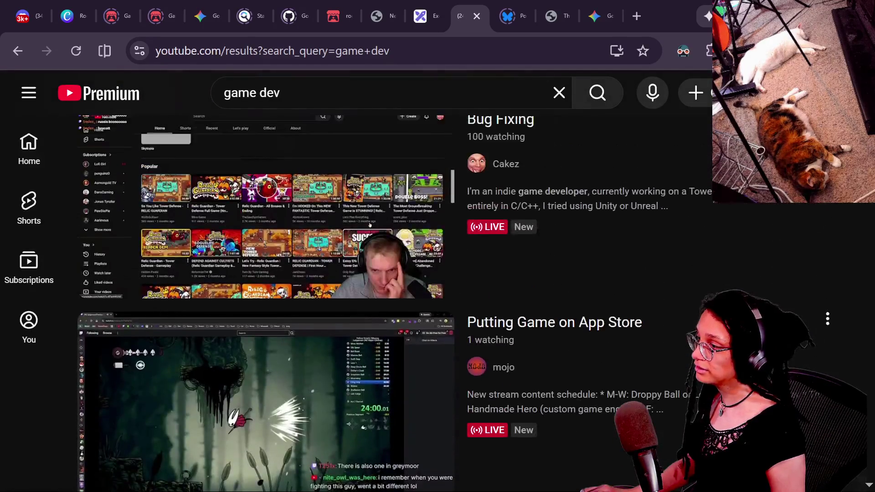
scroll(843, 223, up, 6)
scroll(843, 223, down, 20)
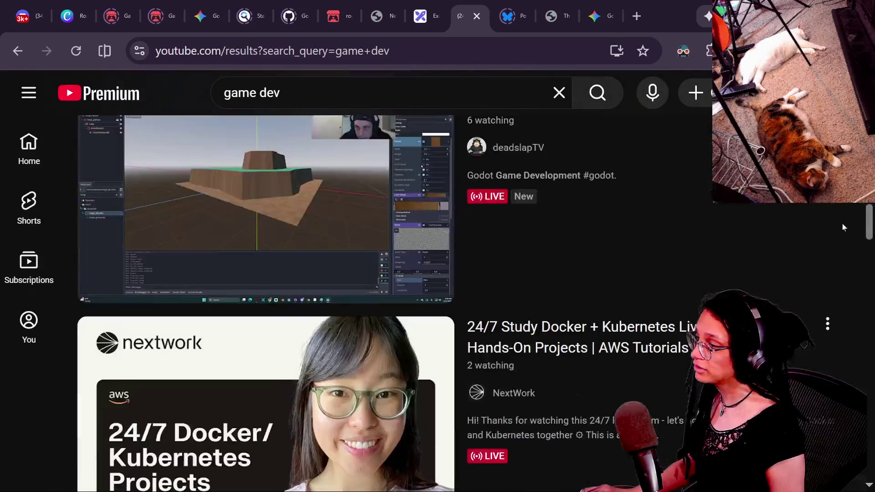
scroll(848, 348, down, 20)
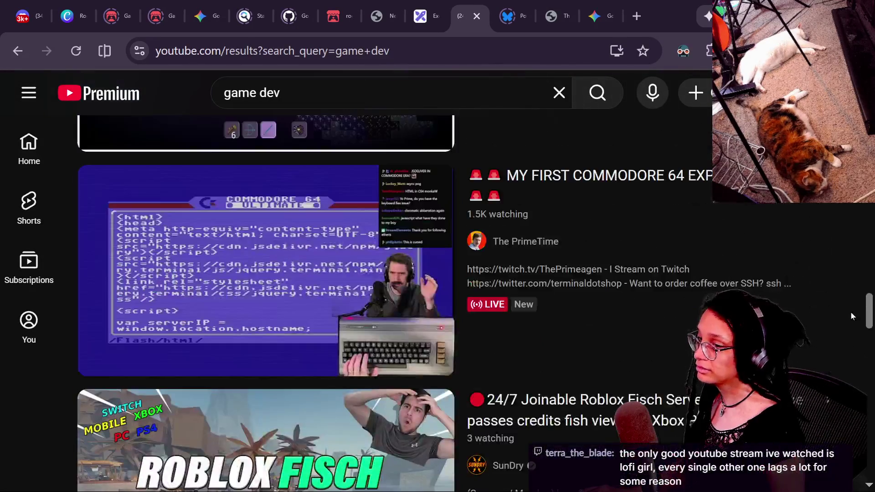
scroll(850, 295, up, 4)
scroll(850, 295, up, 3)
scroll(462, 158, down, 1)
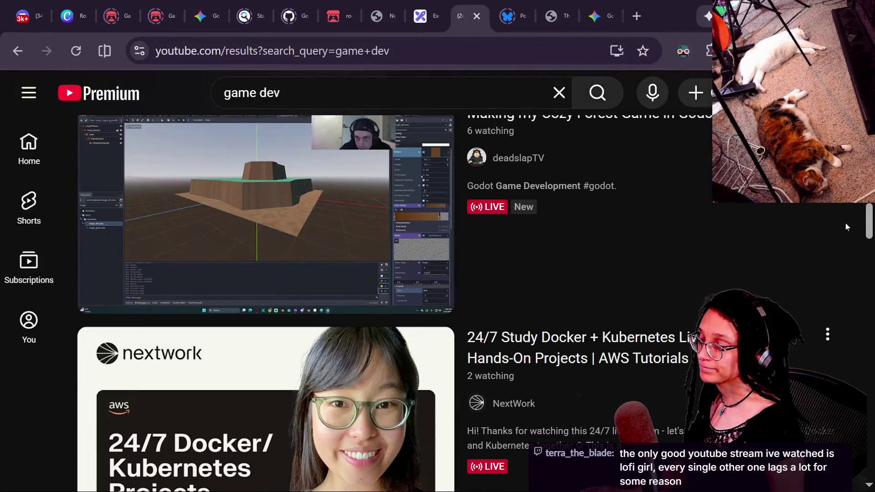
click(476, 17)
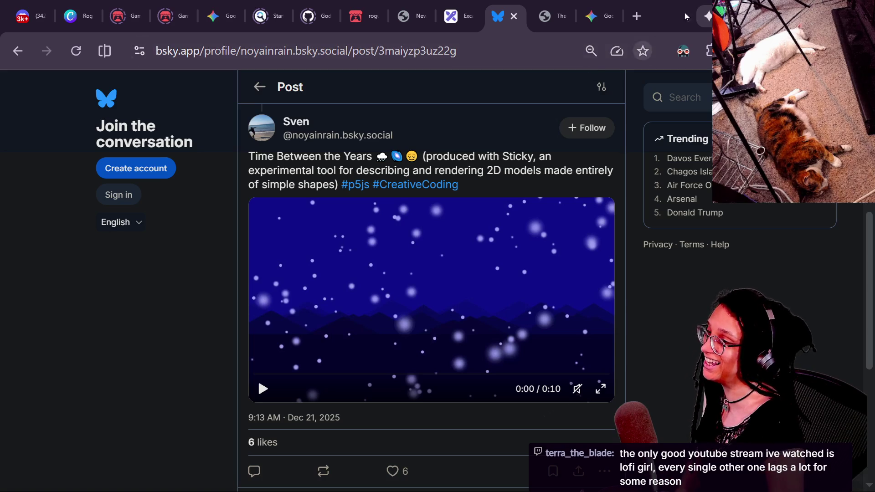
Step: Drag the Sheets window down and to the right, then add a new tab in the chat window
key(alt+Tab)
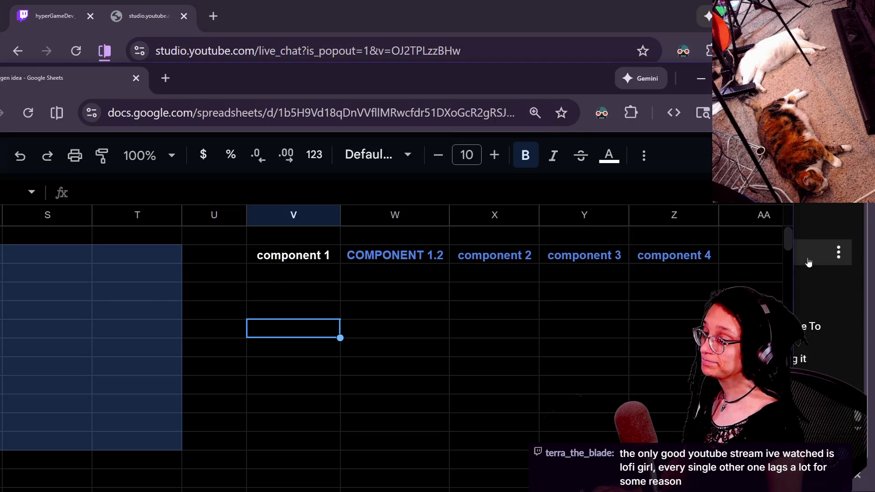
click(795, 326)
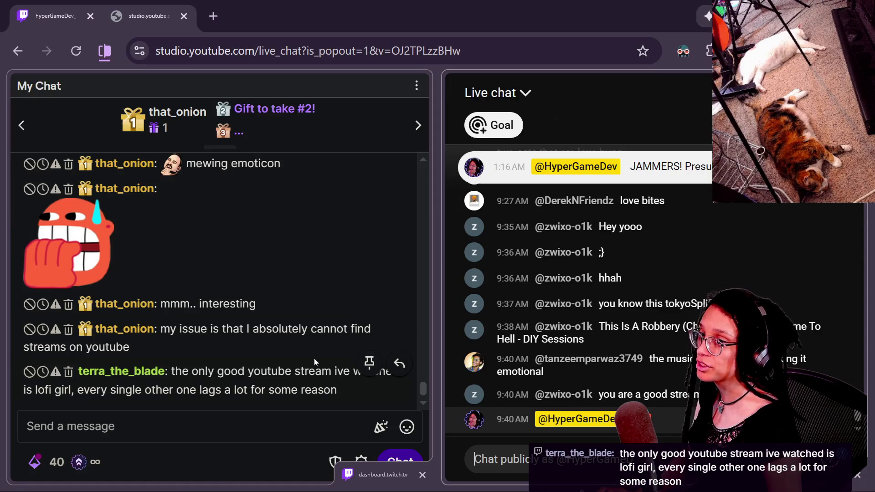
key(alt+Tab)
mouse_move(298, 68)
mouse_down()
mouse_move(493, 61)
mouse_move(334, 72)
mouse_move(359, 80)
mouse_up()
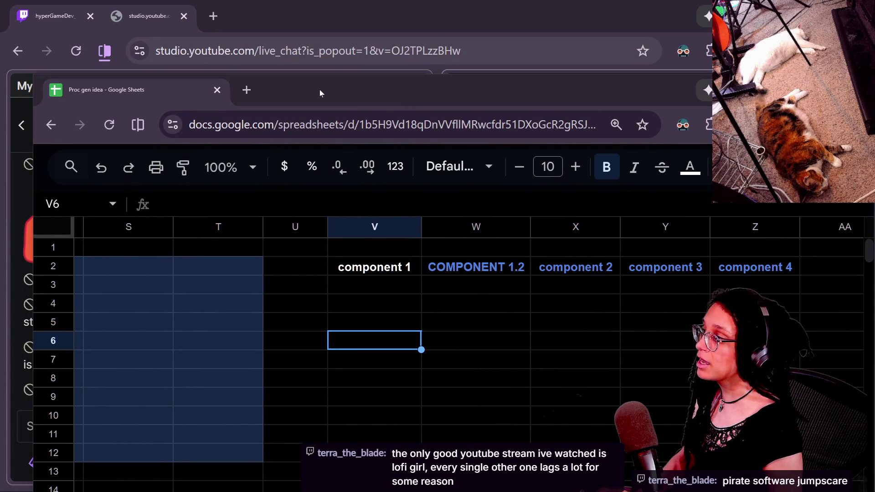
click(221, 14)
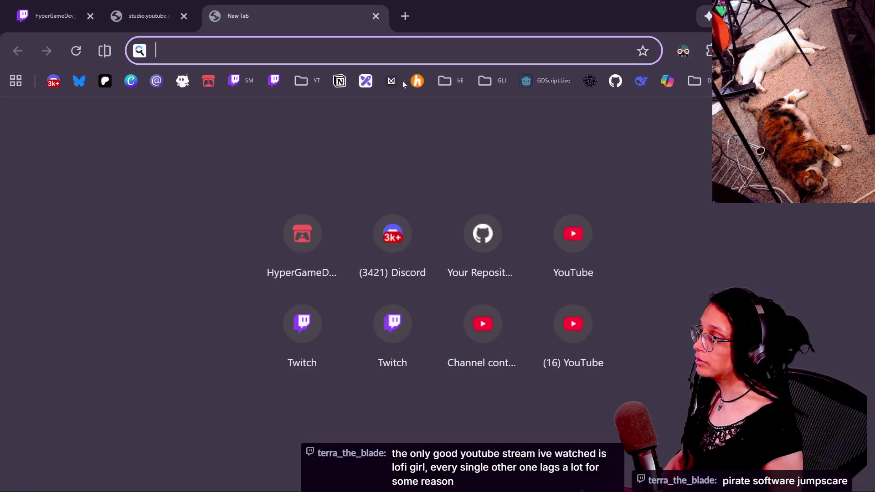
Step: Open the YouTube Live page from the YT bookmarks and scroll through the current streams
click(315, 81)
click(380, 353)
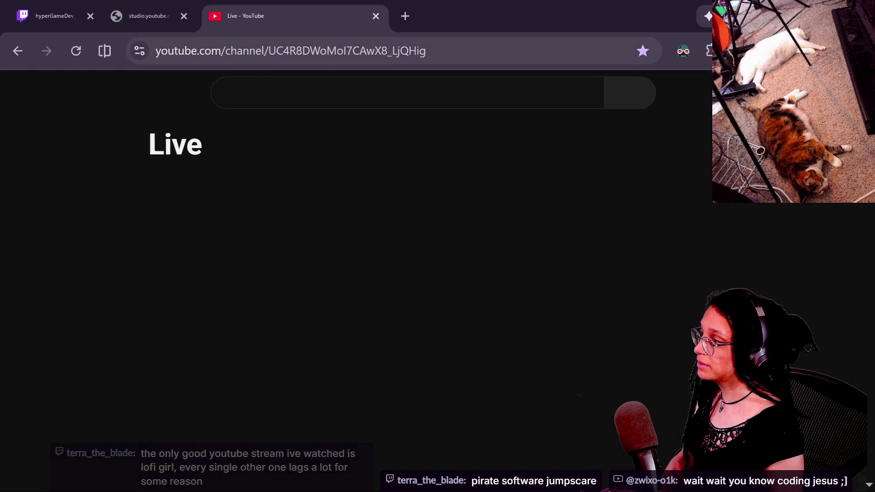
click(248, 62)
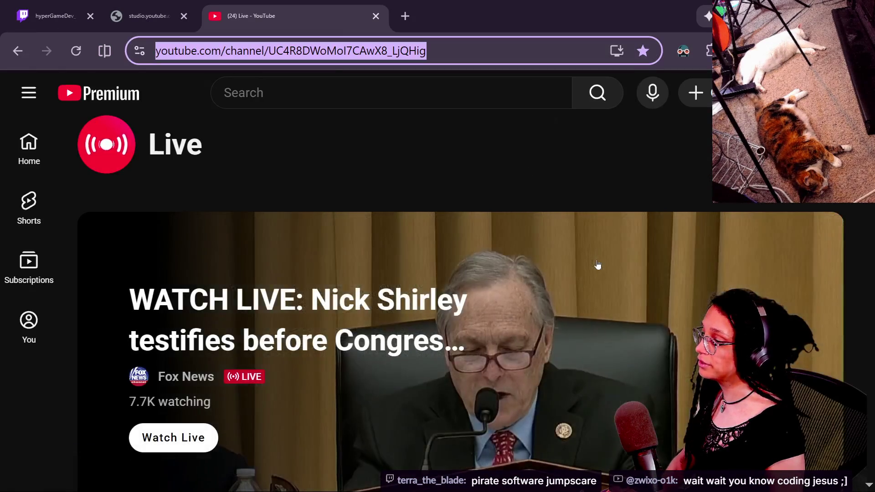
scroll(598, 262, down, 10)
scroll(598, 265, down, 15)
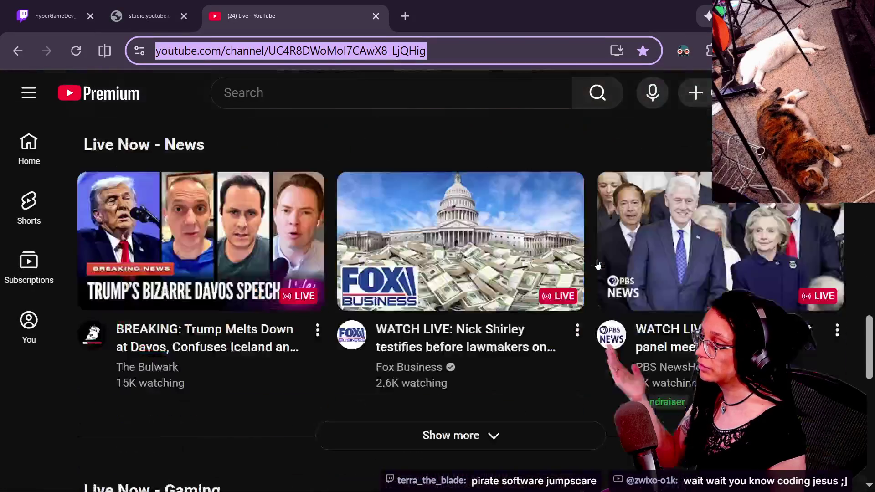
scroll(597, 264, up, 7)
right_click(597, 260)
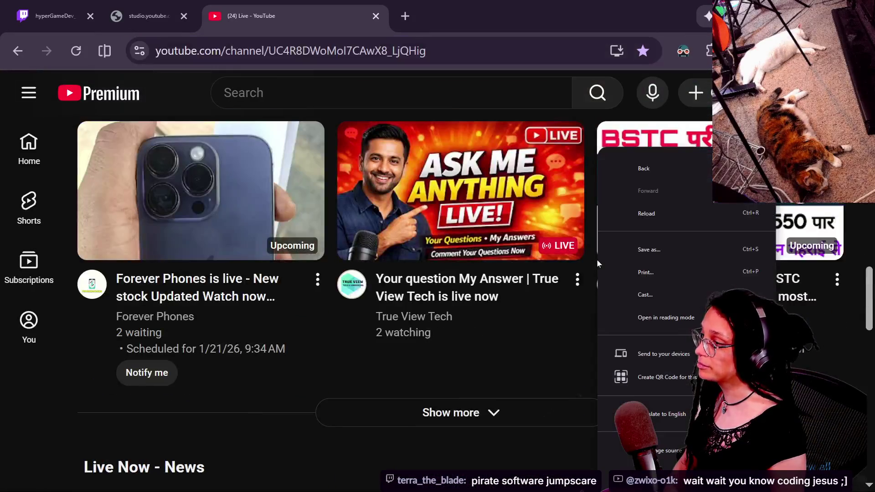
click(491, 393)
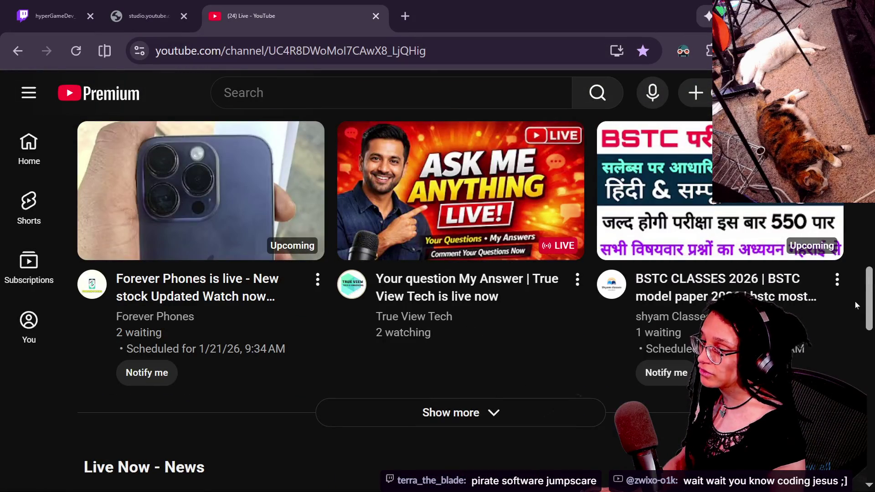
scroll(851, 303, up, 8)
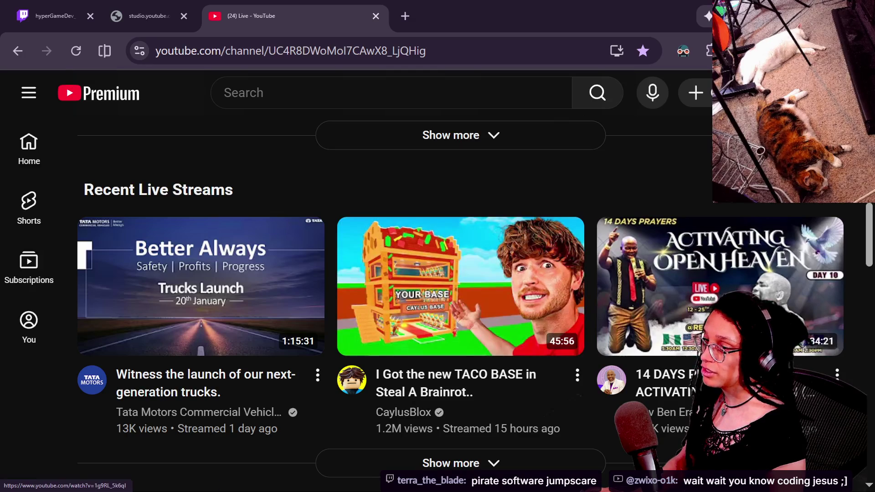
mouse_move(869, 250)
mouse_down()
mouse_move(869, 201)
mouse_move(872, 451)
mouse_move(869, 174)
mouse_move(868, 428)
mouse_up()
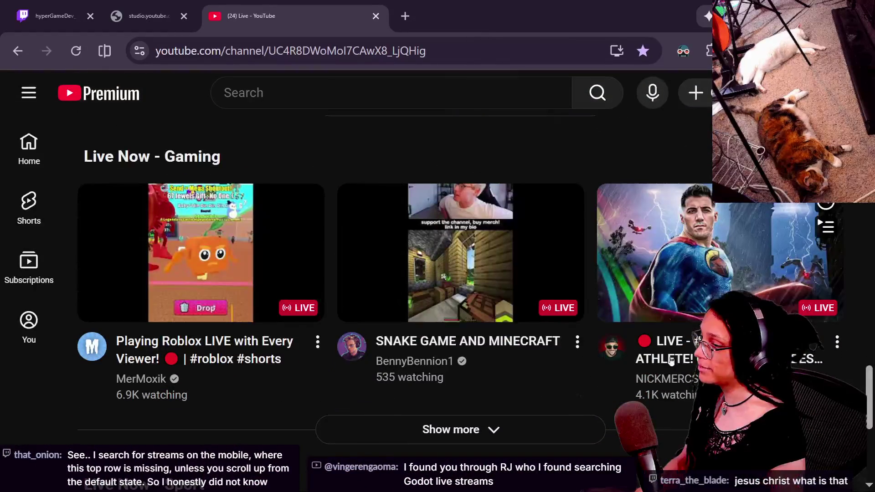
Step: Expand the Live Now - Gaming section and copy the Live page's URL from the address bar
click(395, 440)
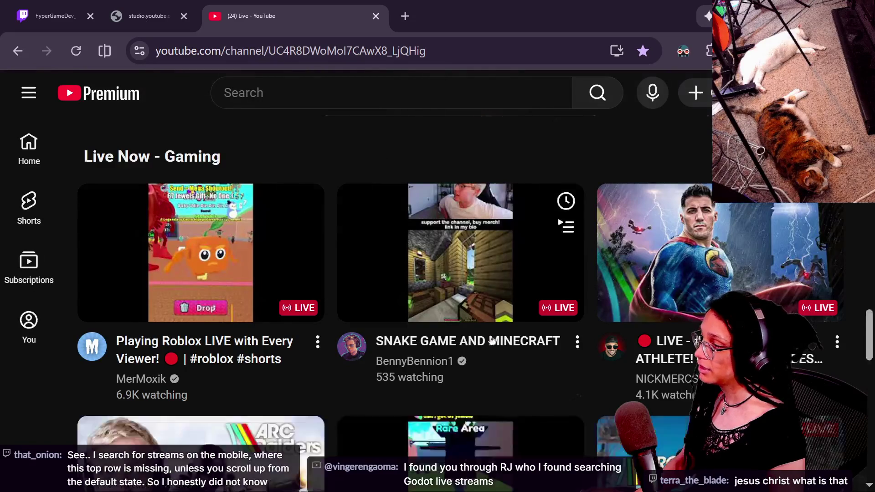
scroll(426, 195, down, 4)
scroll(638, 335, down, 2)
scroll(638, 336, up, 3)
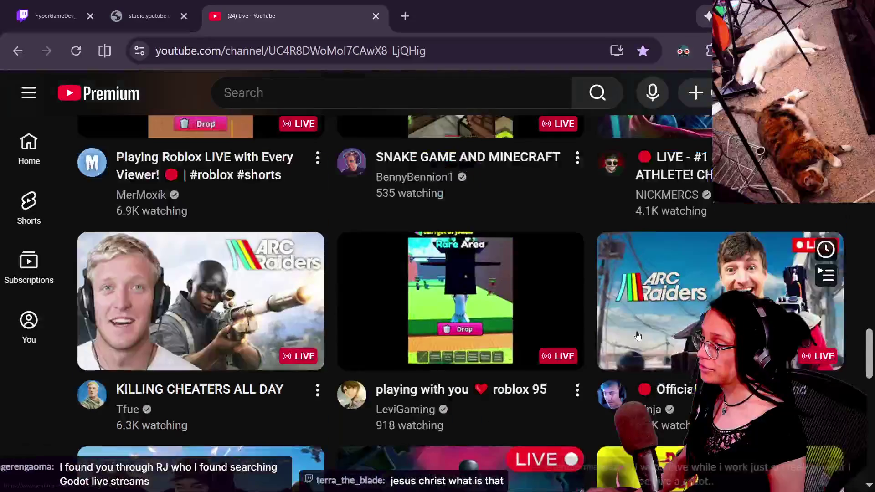
mouse_move(871, 352)
mouse_down()
mouse_move(870, 336)
mouse_move(872, 396)
mouse_up()
click(489, 52)
double_click(489, 52)
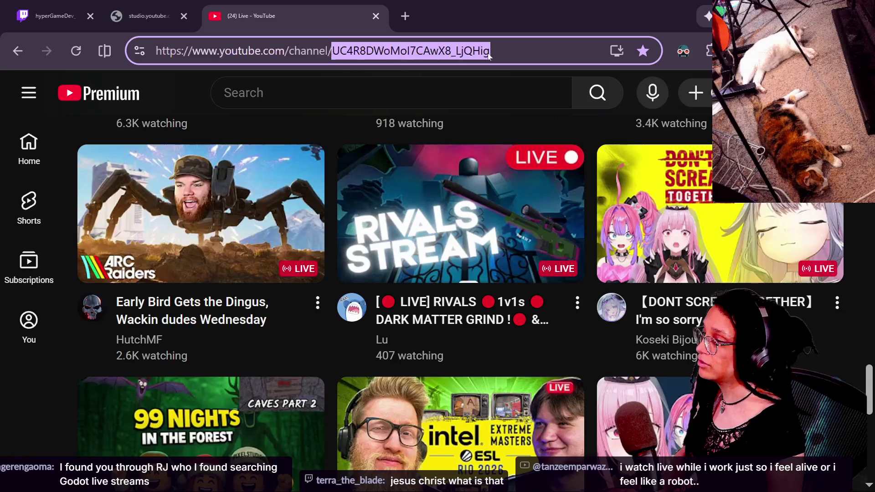
triple_click(400, 57)
key(ctrl+c)
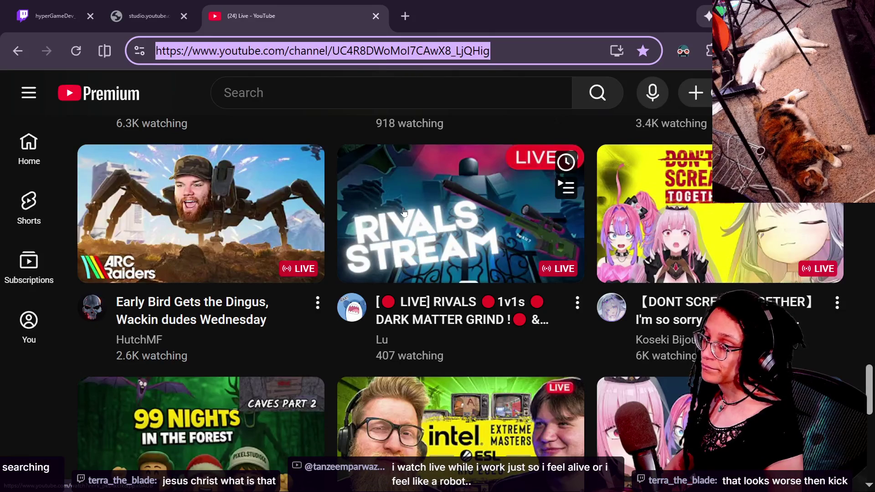
key(alt+Tab)
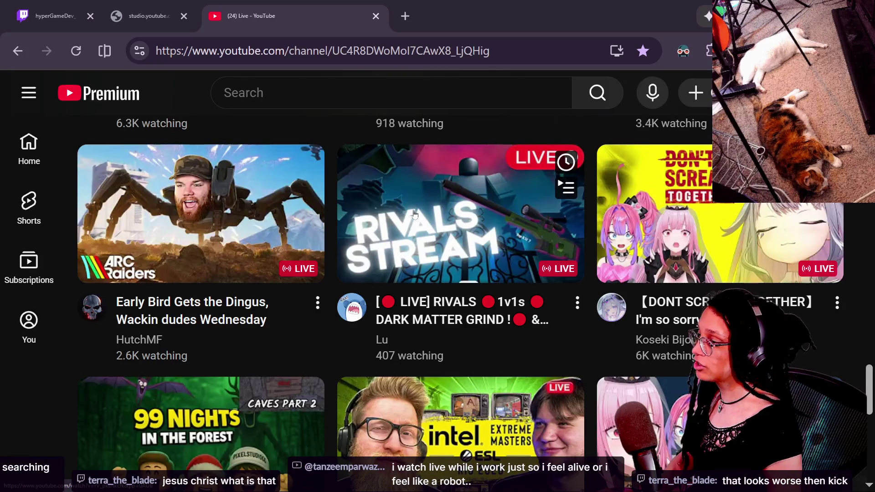
key(alt+Tab)
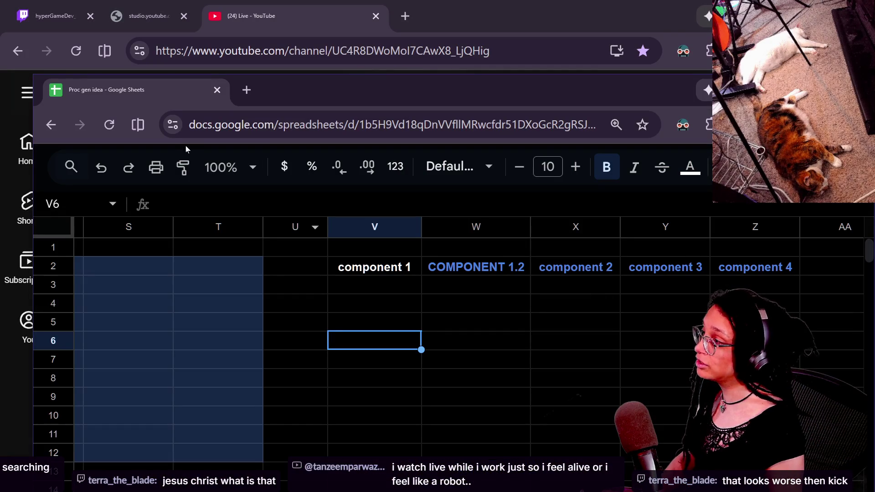
Step: Post the copied YouTube Live link in the Twitch Stream Manager chat
key(alt+Tab)
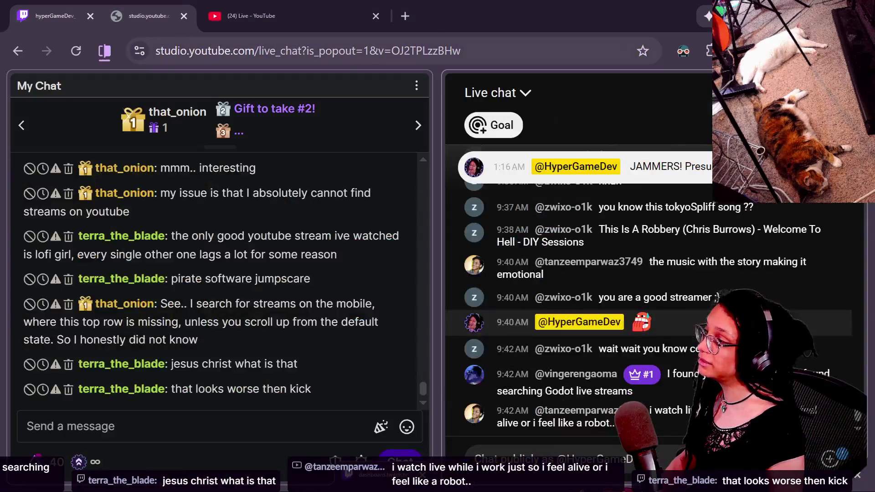
click(224, 454)
key(ctrl+v)
text(Hig)
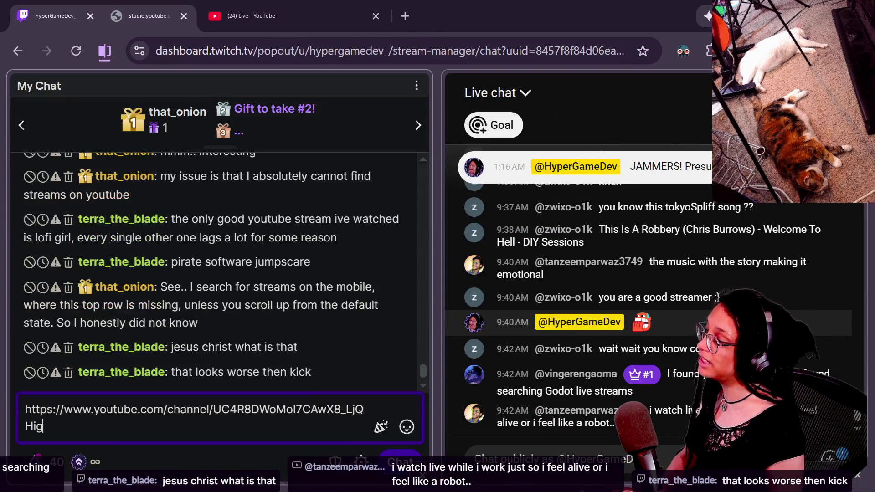
key(Return)
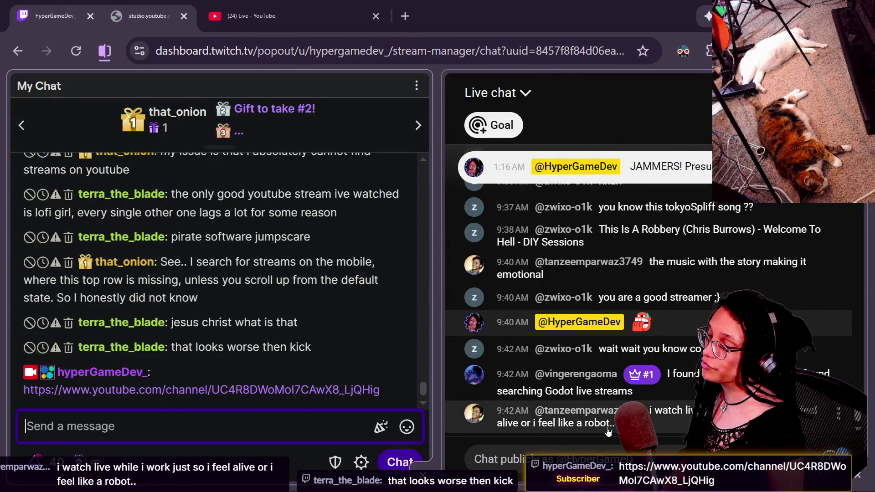
Step: Post the same YouTube Live link in the YouTube Studio live chat
click(475, 459)
key(ctrl+v)
key(Return)
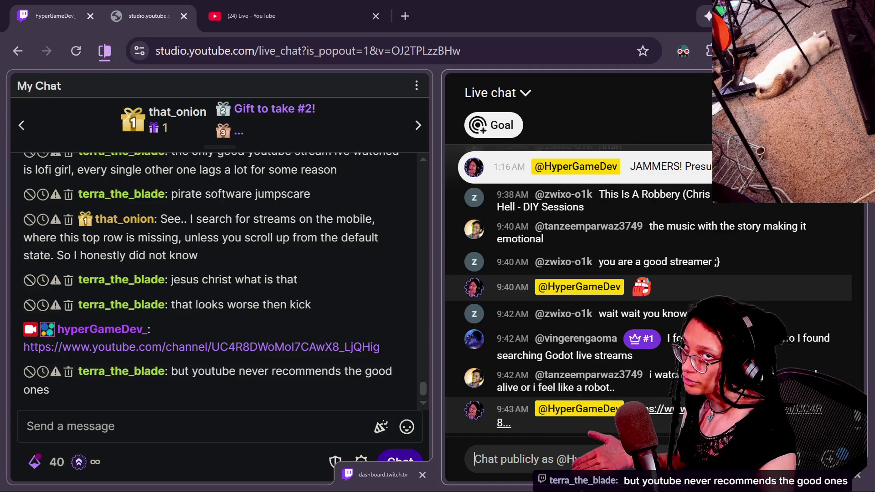
click(474, 459)
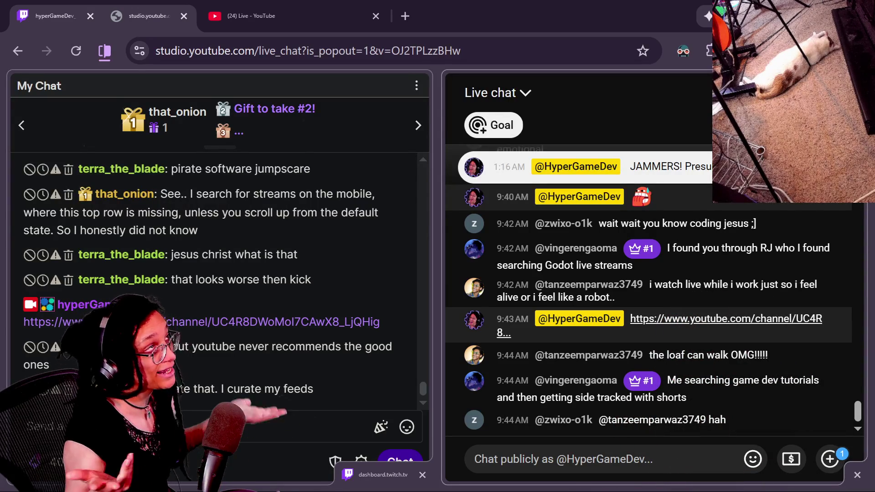
Step: Switch from the chats back to the Proc gen idea spreadsheet
key(alt+Tab)
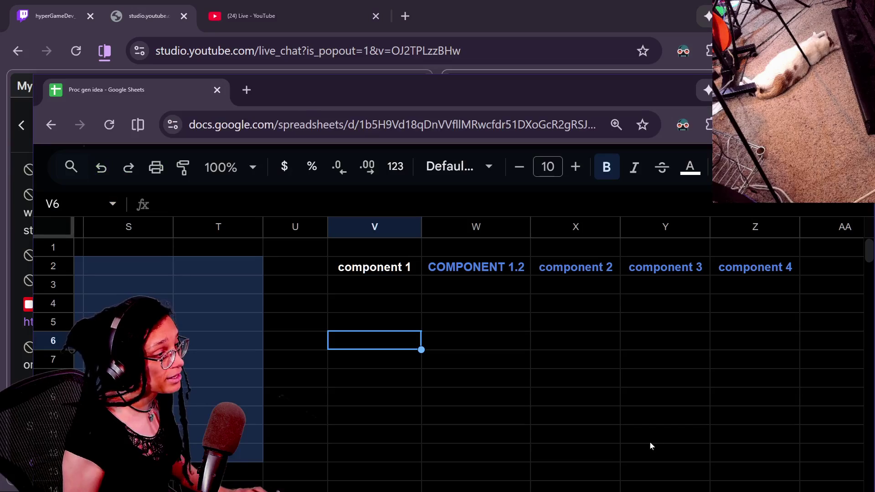
Step: Return to the YouTube Live page and scroll back up to its top
click(280, 2)
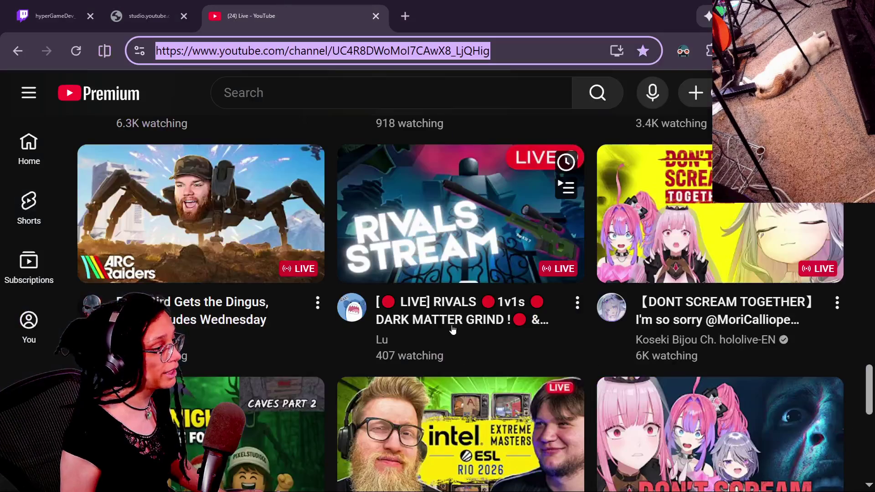
scroll(449, 336, down, 2)
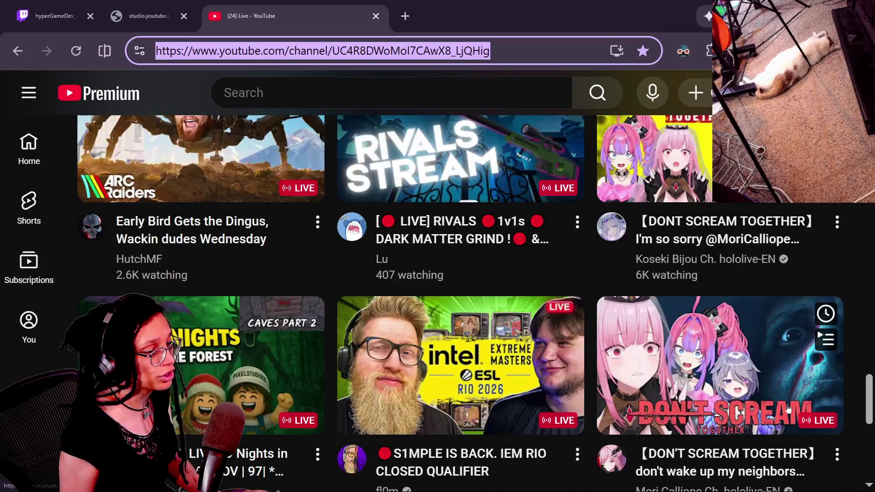
click(858, 383)
scroll(861, 400, down, 2)
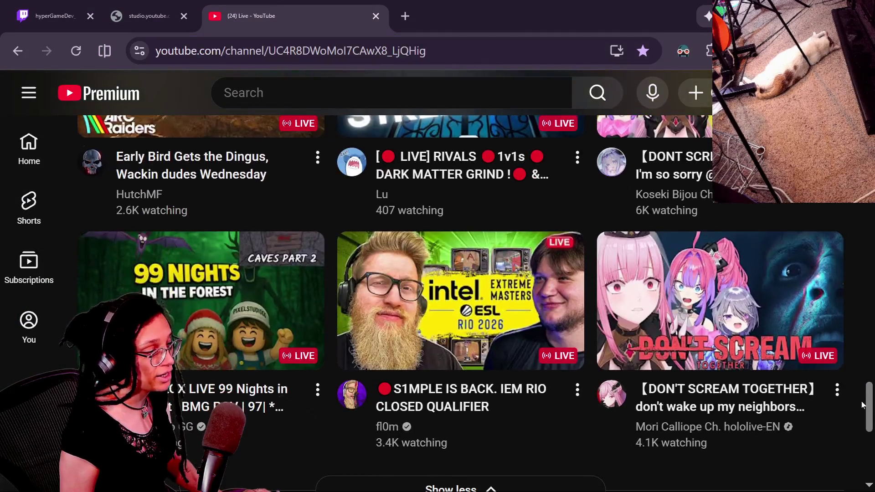
scroll(862, 403, up, 5)
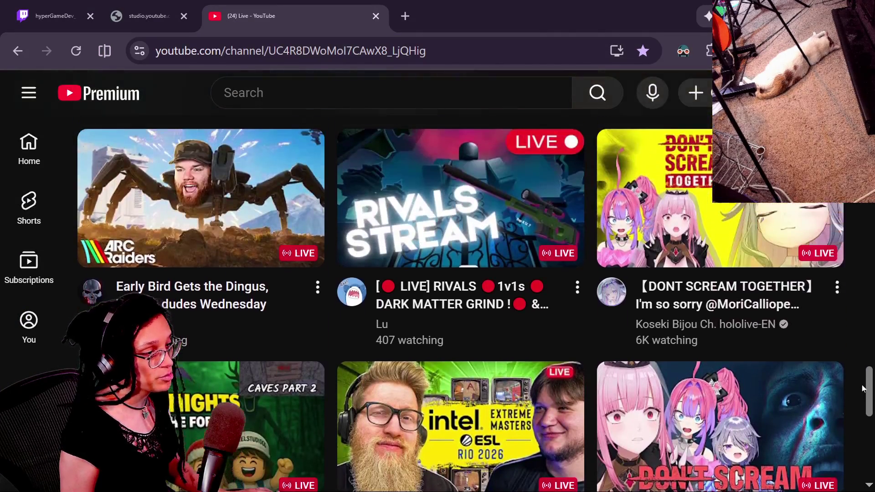
scroll(860, 378, up, 5)
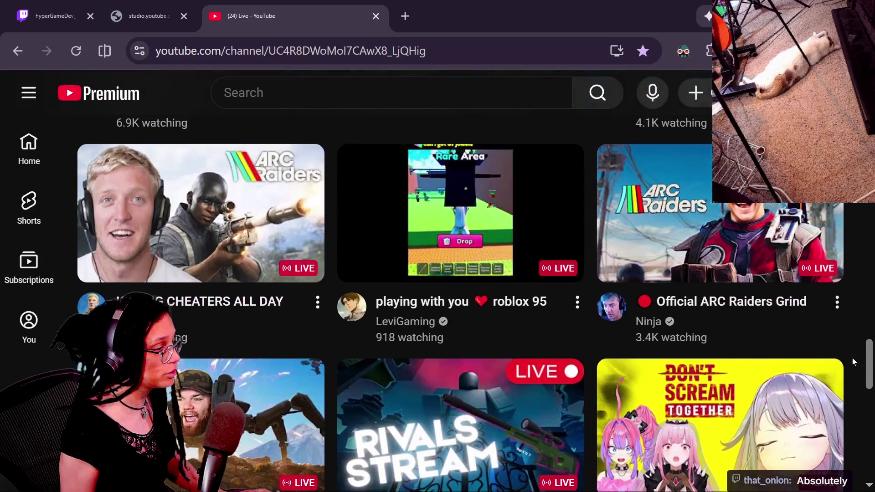
scroll(850, 354, up, 5)
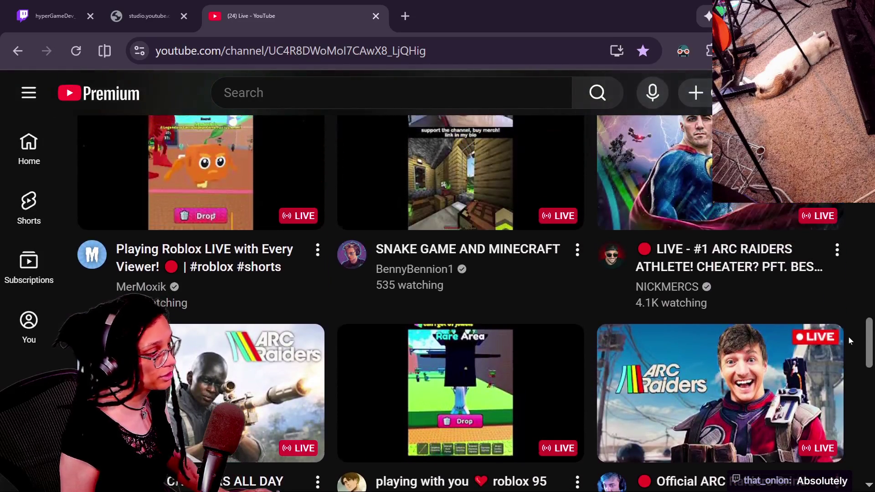
scroll(849, 333, up, 2)
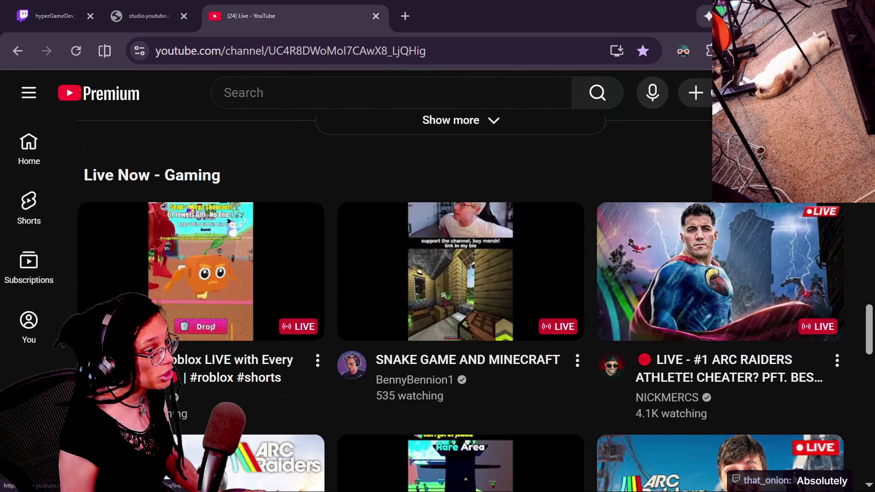
Step: Scroll down through the grid of live-stream thumbnails, then bring the Proc gen idea spreadsheet forward
scroll(460, 274, down, 5)
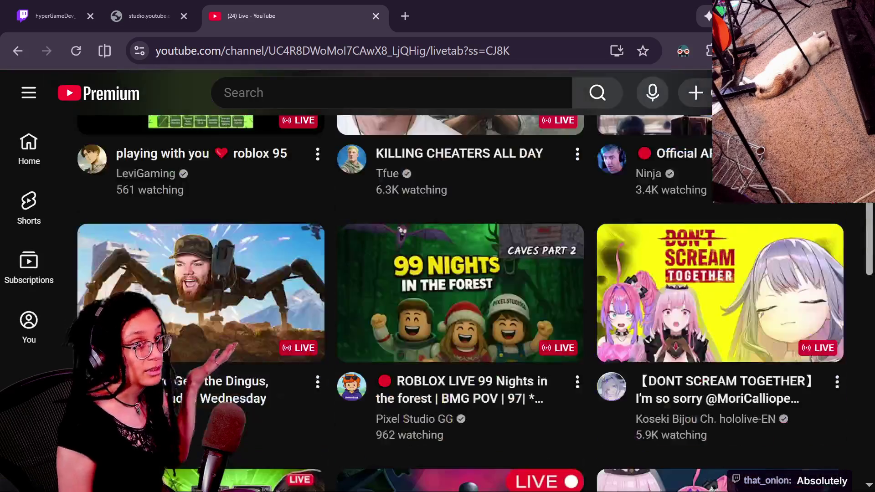
scroll(460, 273, down, 2)
scroll(761, 207, down, 12)
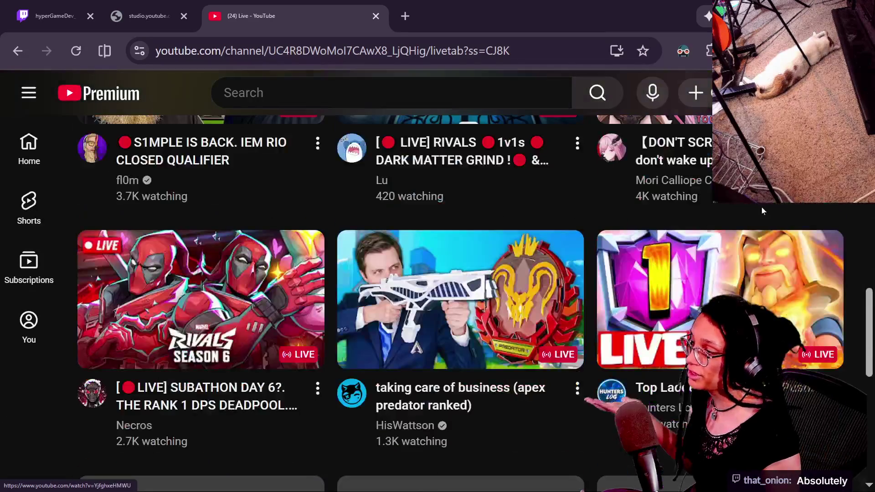
scroll(762, 211, down, 10)
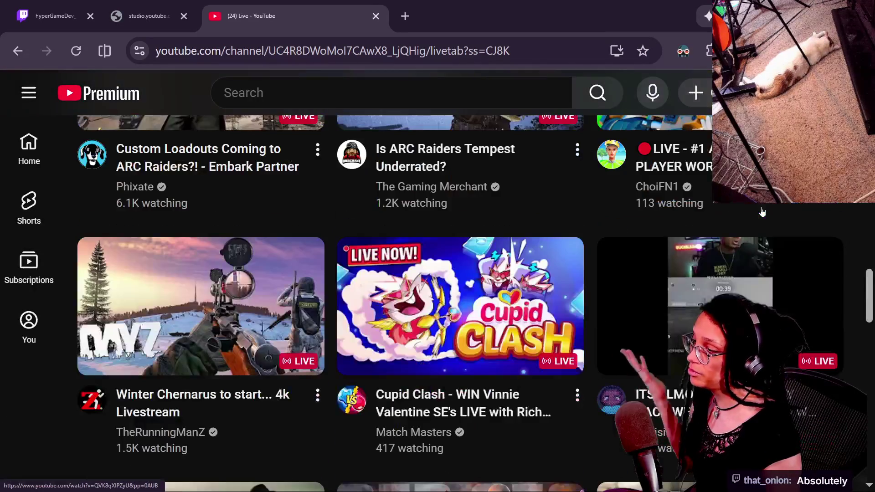
scroll(761, 211, down, 5)
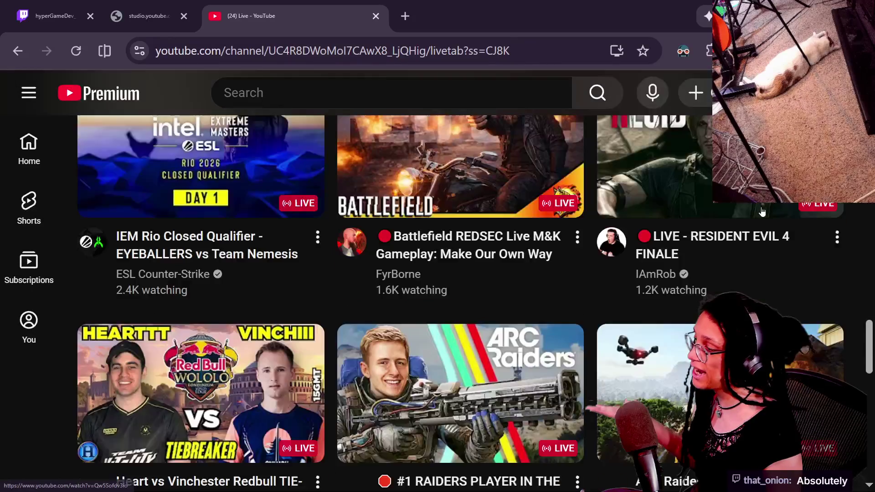
scroll(762, 211, down, 7)
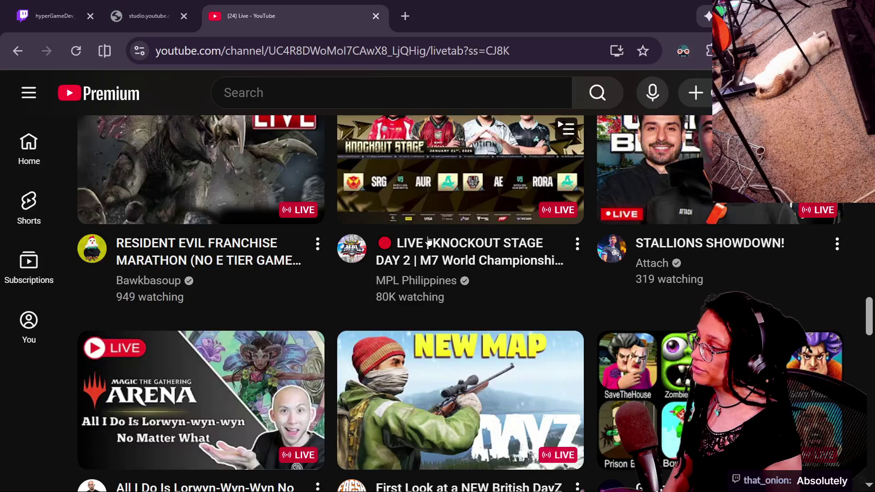
scroll(385, 319, up, 2)
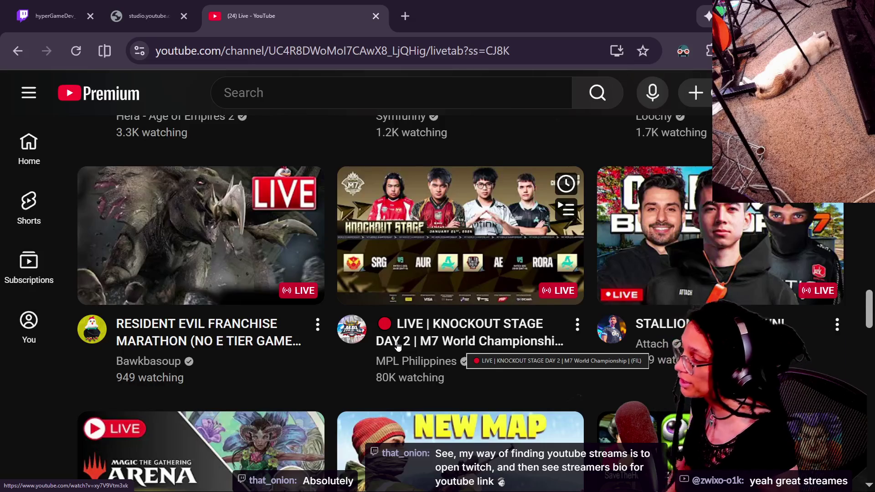
scroll(398, 347, down, 5)
scroll(398, 346, up, 3)
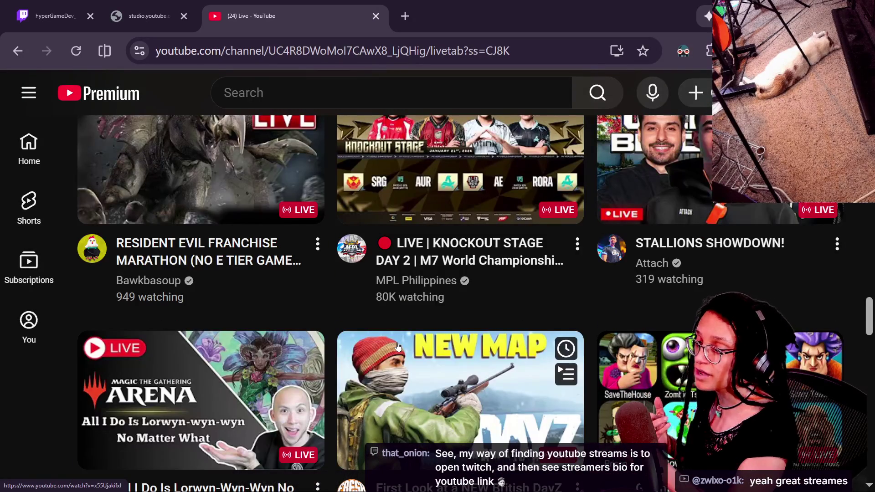
scroll(398, 347, down, 5)
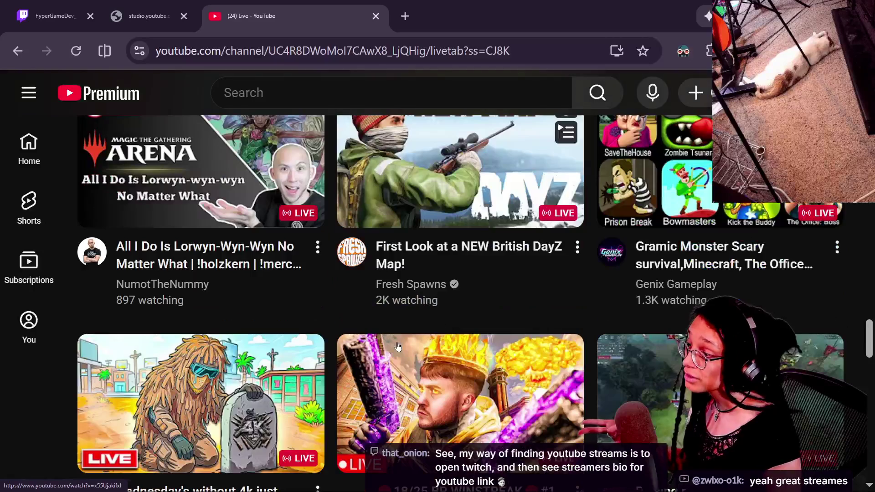
scroll(398, 346, down, 2)
scroll(398, 347, down, 2)
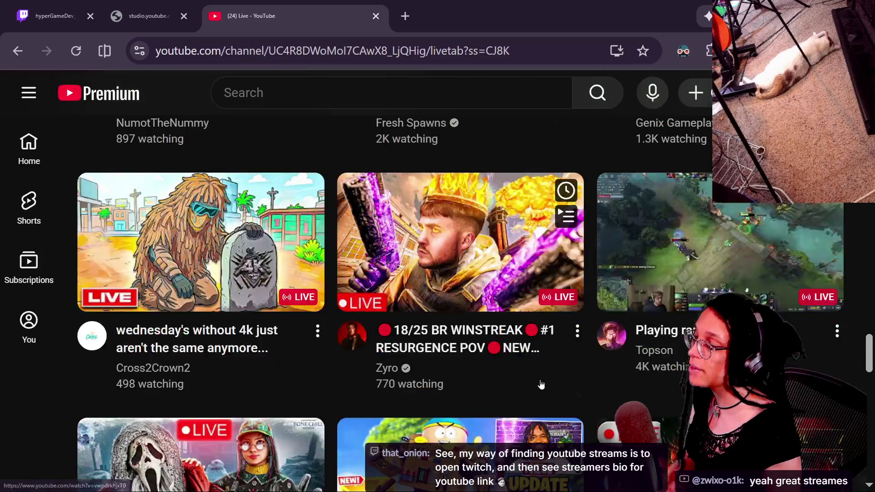
scroll(541, 385, down, 3)
scroll(541, 384, down, 3)
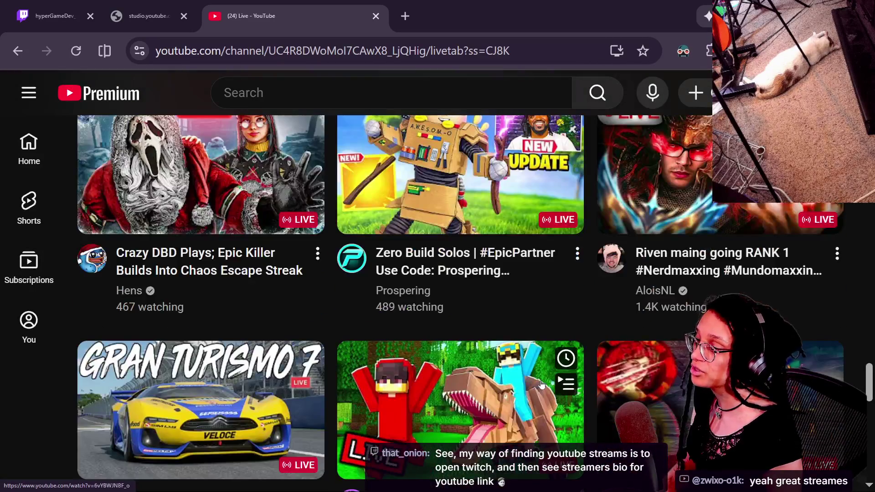
scroll(541, 385, up, 2)
scroll(542, 384, down, 4)
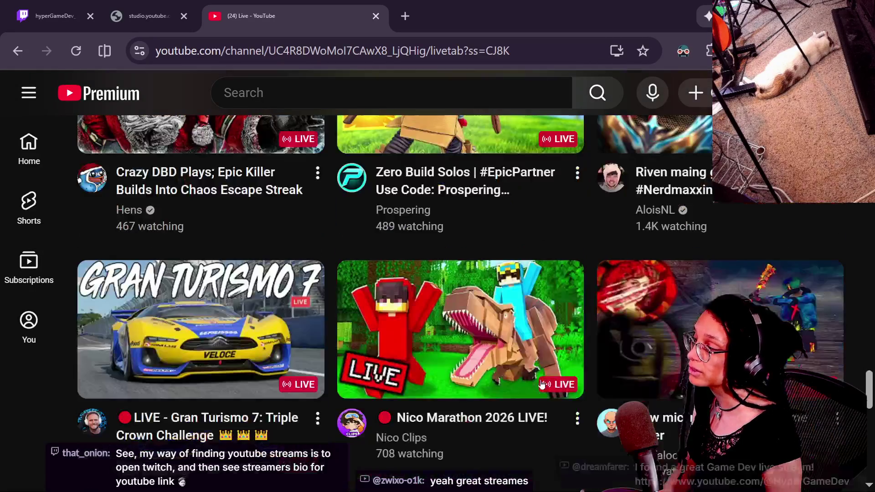
scroll(542, 384, down, 5)
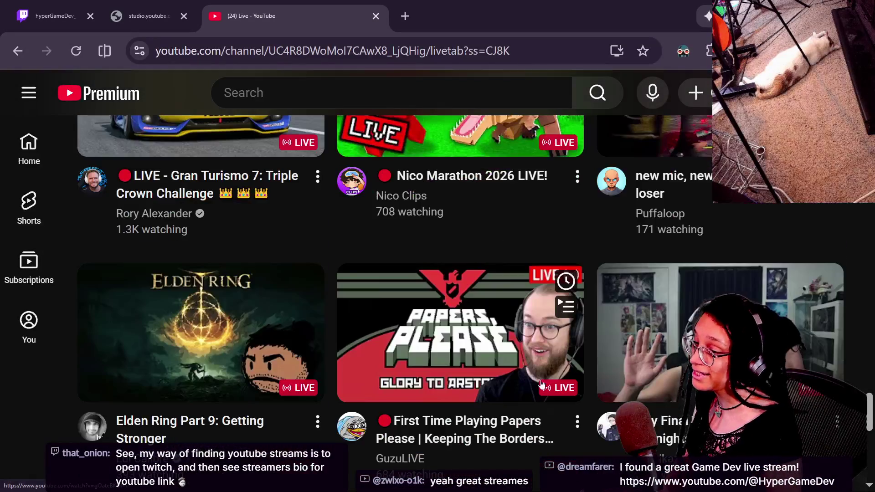
scroll(542, 384, down, 8)
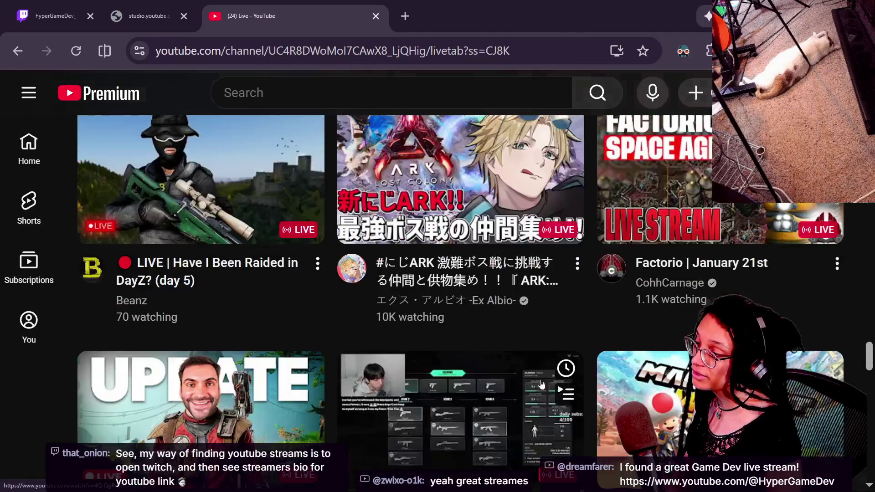
scroll(541, 384, up, 2)
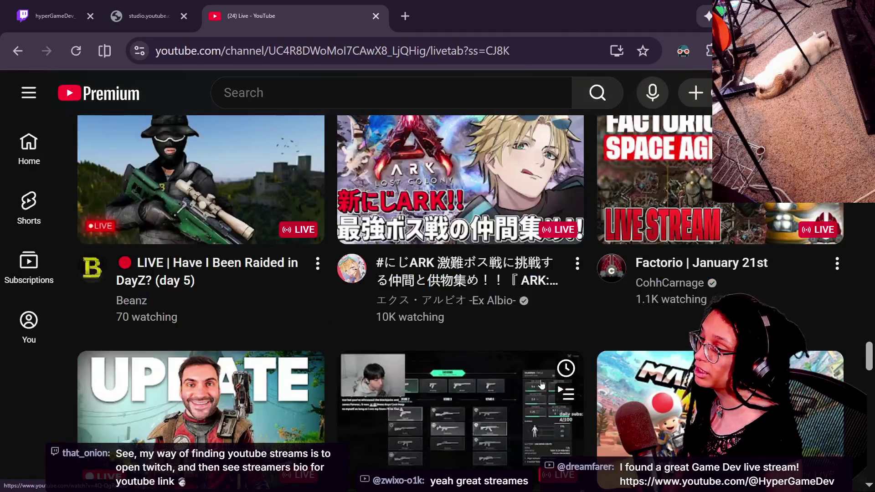
scroll(541, 384, down, 10)
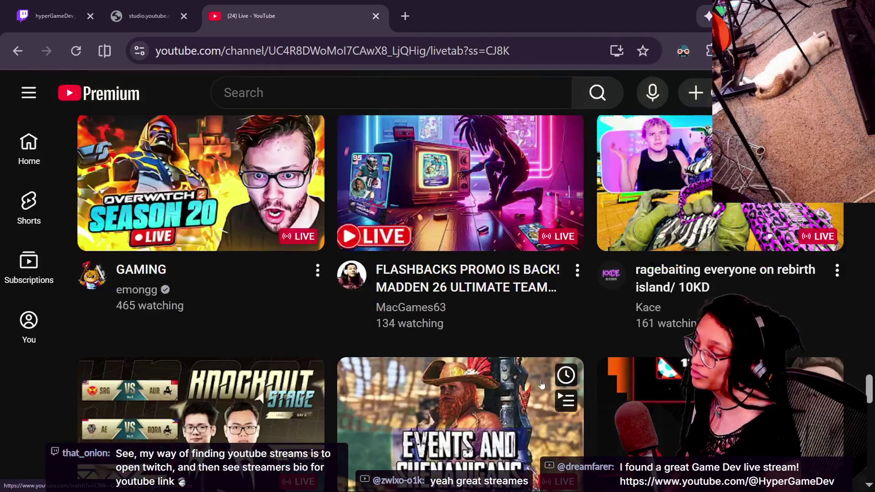
scroll(542, 385, down, 5)
scroll(541, 384, down, 9)
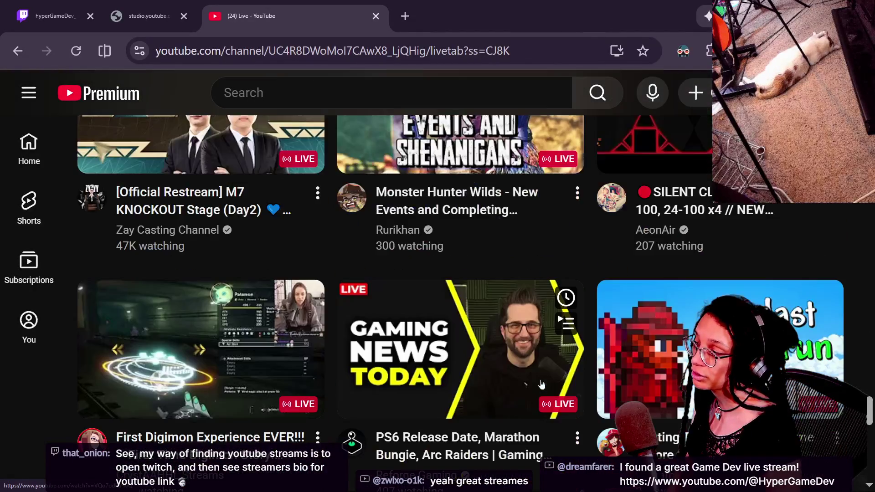
scroll(541, 384, down, 7)
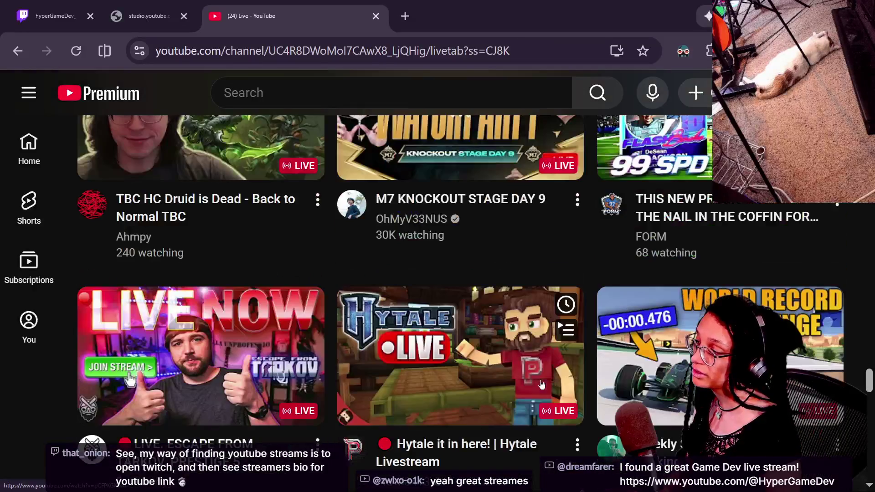
scroll(542, 384, down, 2)
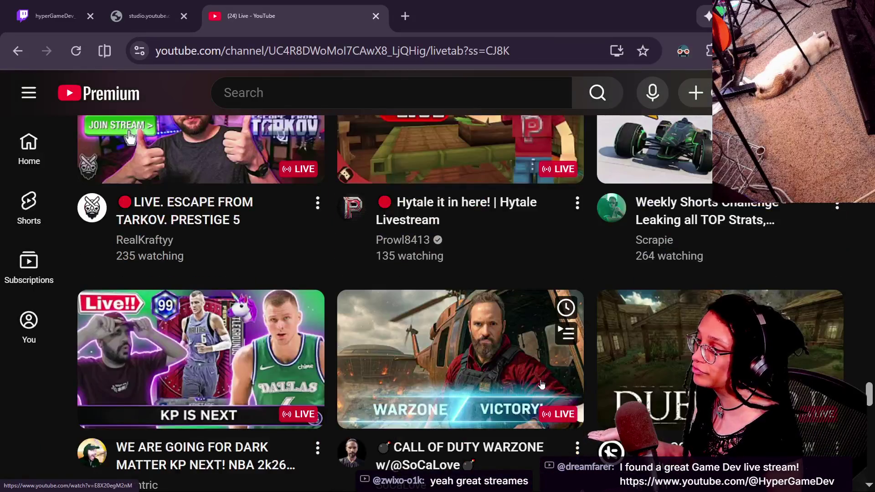
scroll(542, 384, down, 9)
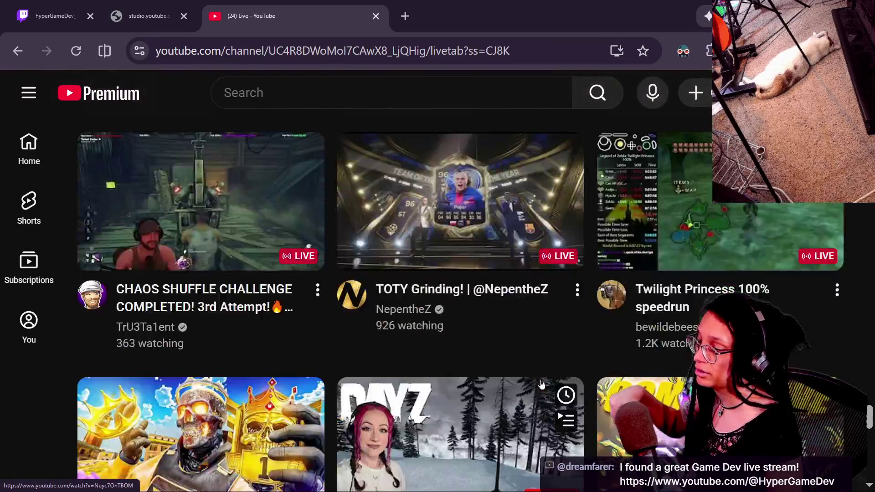
scroll(541, 384, down, 10)
scroll(542, 384, down, 12)
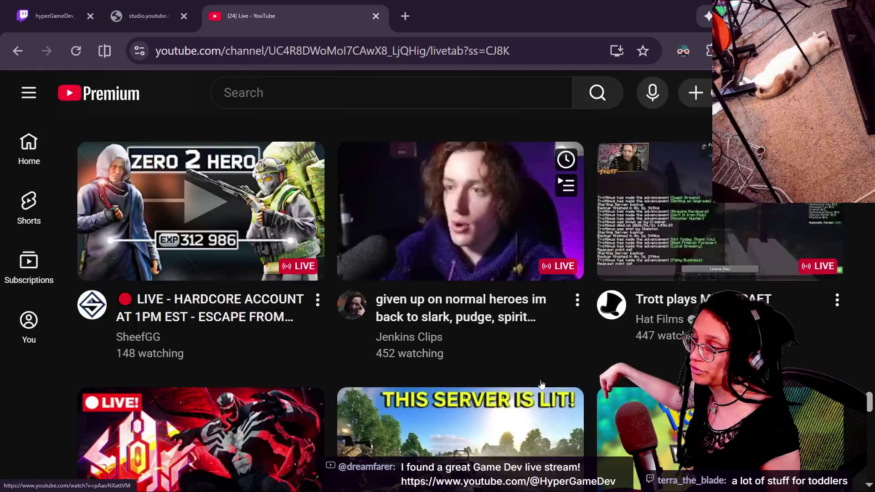
scroll(541, 384, down, 6)
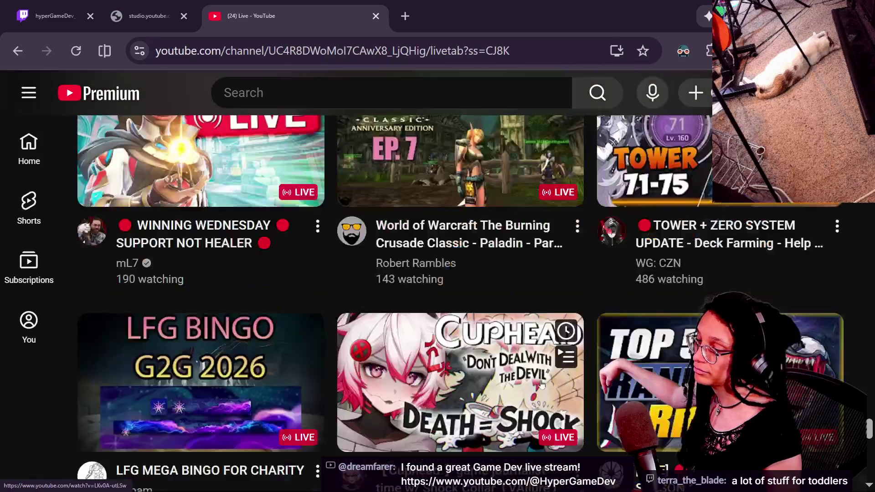
scroll(541, 384, down, 5)
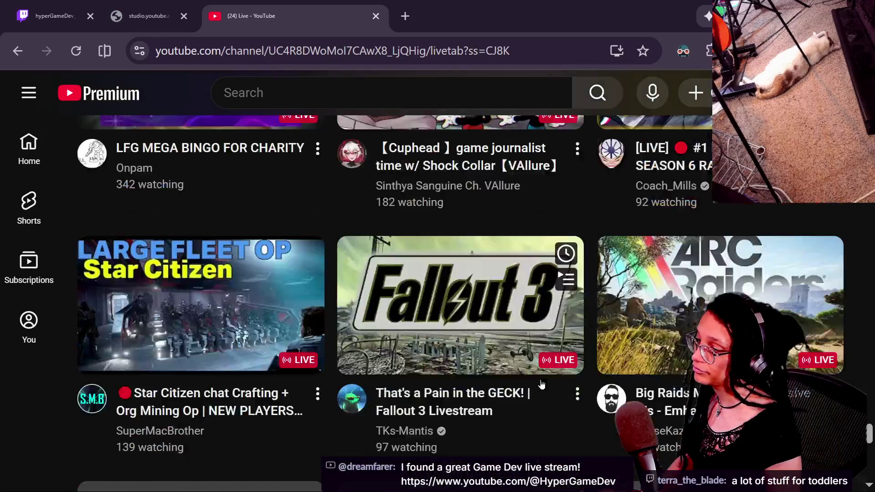
key(alt+Tab)
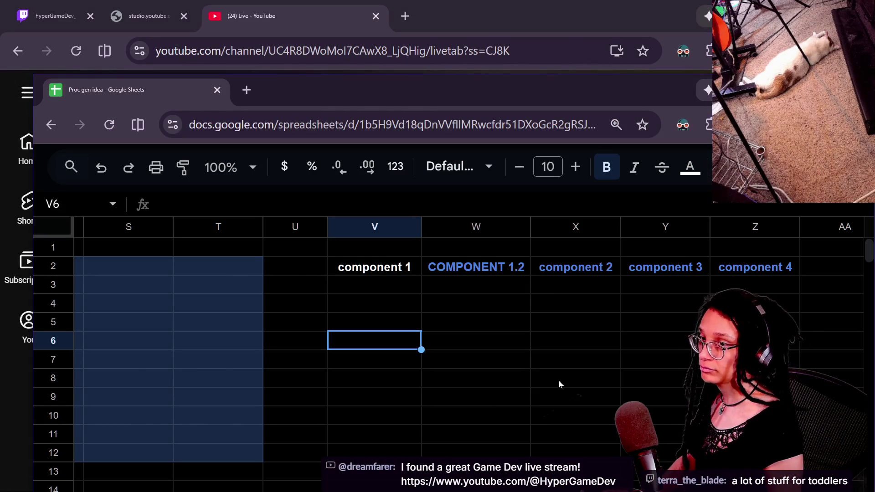
Step: Read the YouTube Studio and Twitch chat popouts, then cycle through the spreadsheet back to the Godot script
key(alt+Tab)
key(alt+Tab)
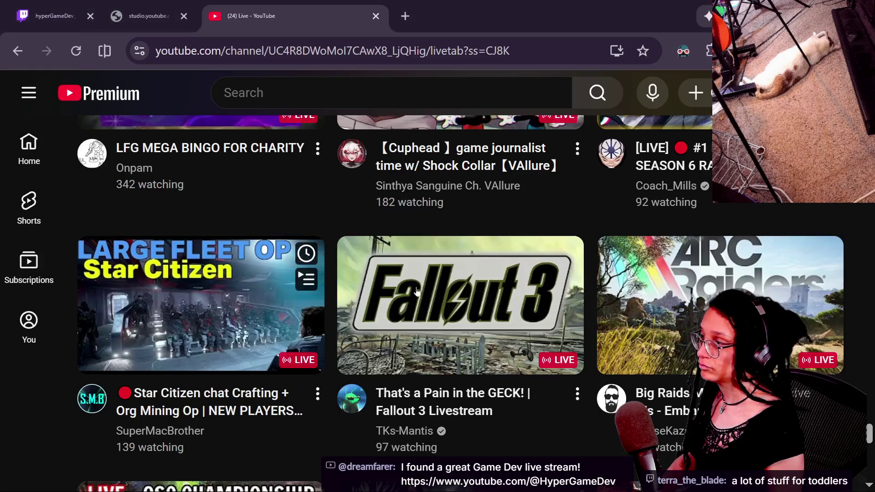
key(alt+Tab)
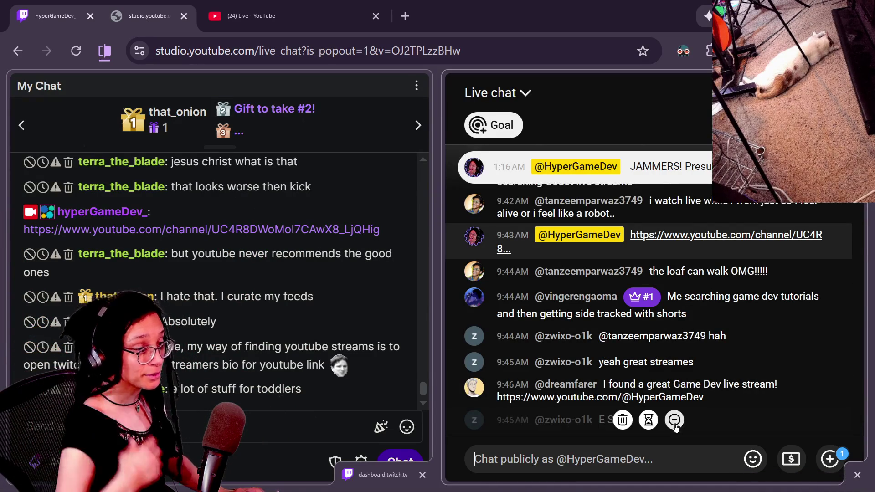
key(alt+Tab)
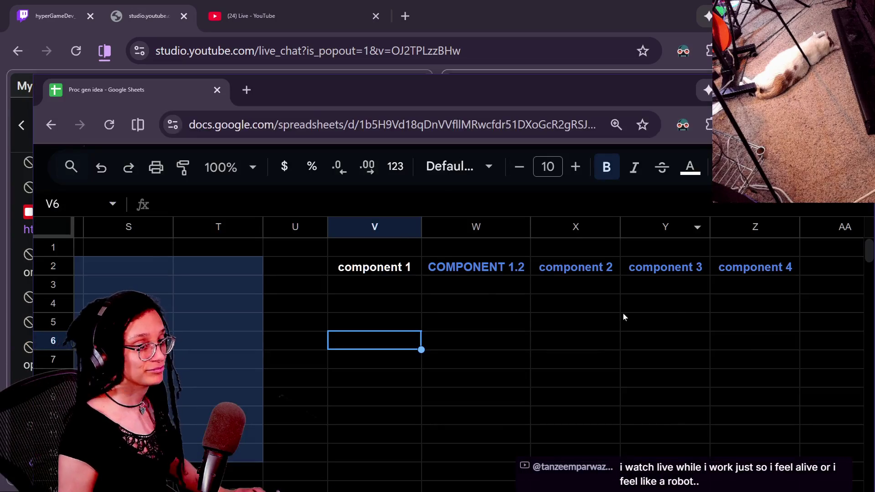
key(alt+Tab)
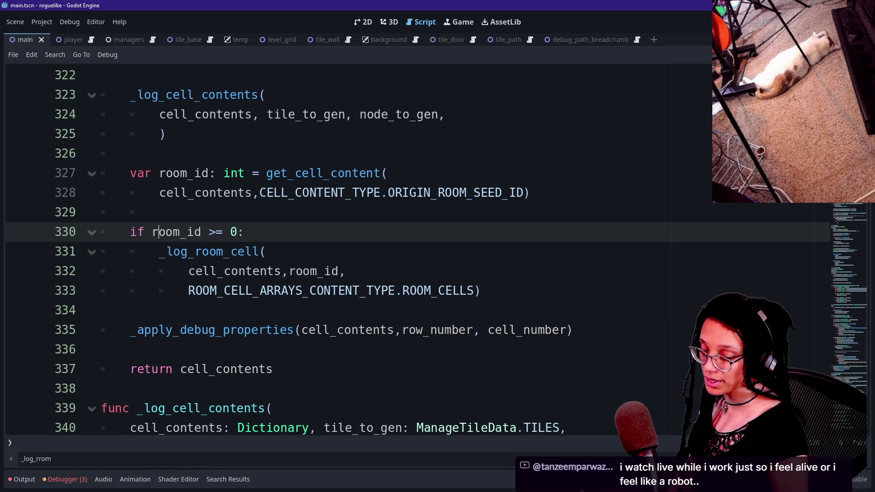
Step: Step through the room_id lines 326–329 around the _log_room_cell call
click(482, 290)
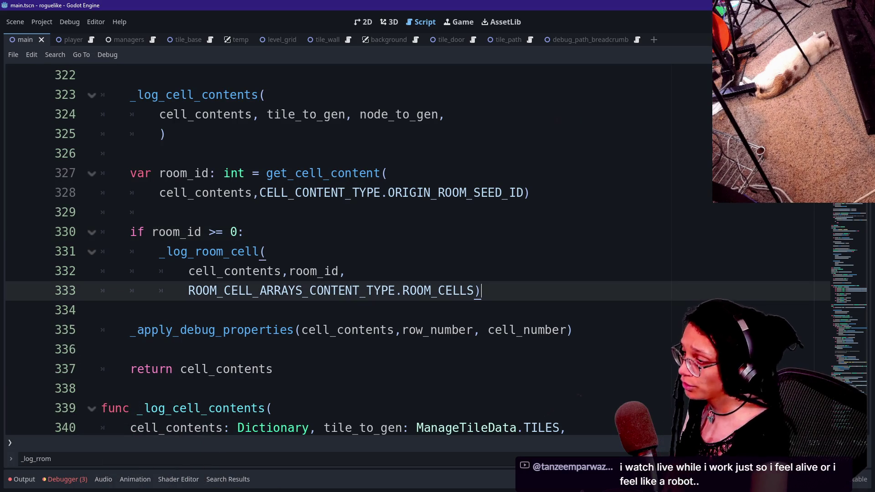
key(Up)
key(Up)
key(Up)
key(Up)
key(Down)
key(Down)
key(Up)
key(Up)
key(Up)
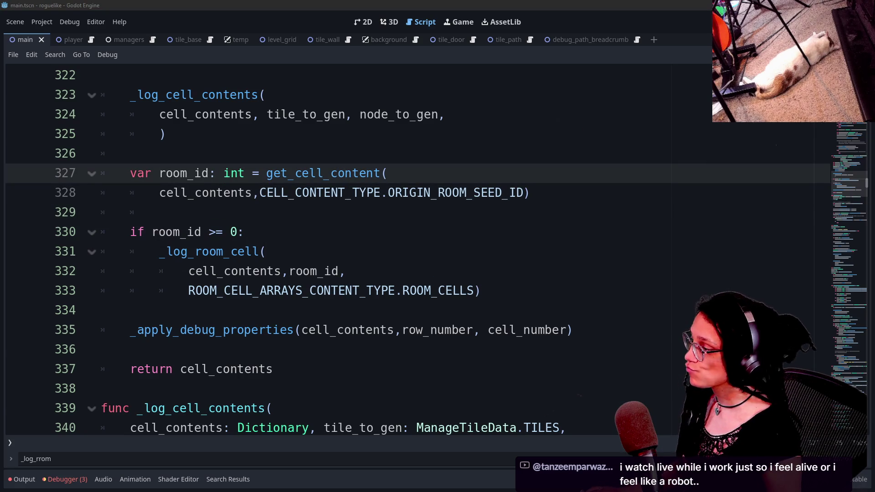
click(385, 153)
key(Down)
key(Down)
key(Down)
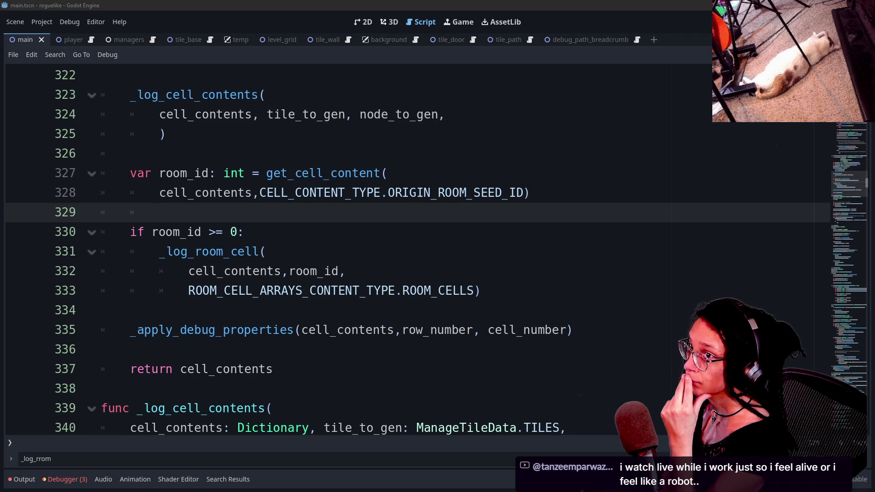
click(131, 153)
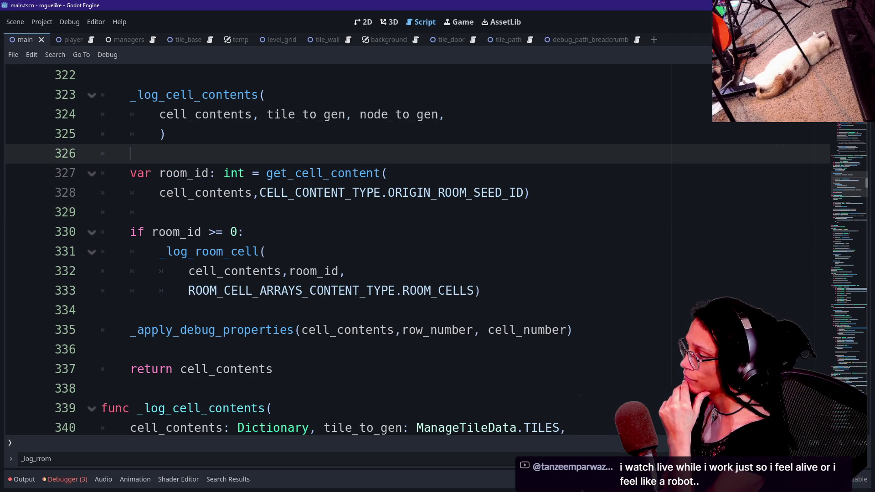
Step: Review the function's start: get_tile_data call, DATA.SCENE argument, row_number declaration and tile position setup
scroll(411, 250, up, 5)
click(333, 173)
click(552, 154)
click(456, 134)
click(425, 193)
drag(365, 212, 545, 232)
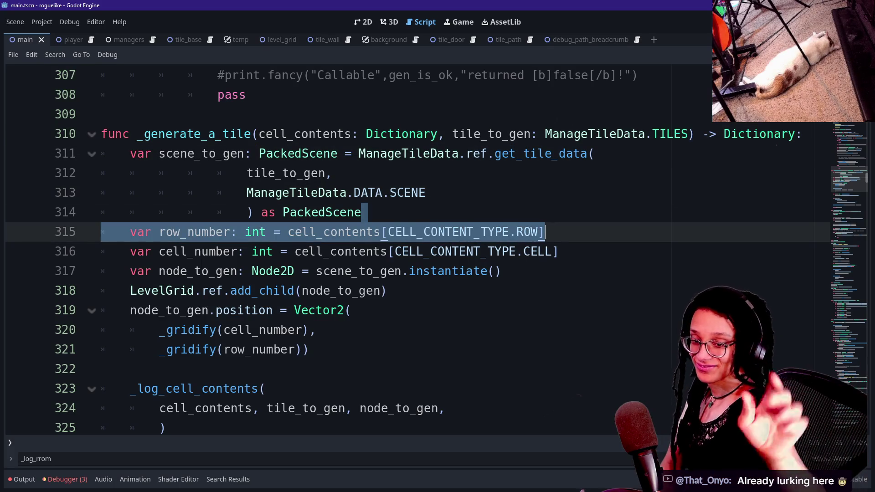
click(501, 272)
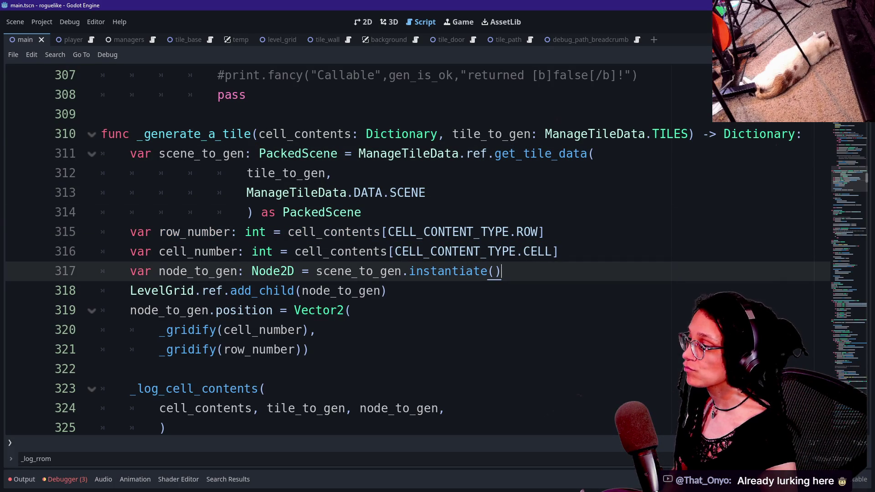
key(Up)
key(Up)
key(Down)
key(Down)
key(Down)
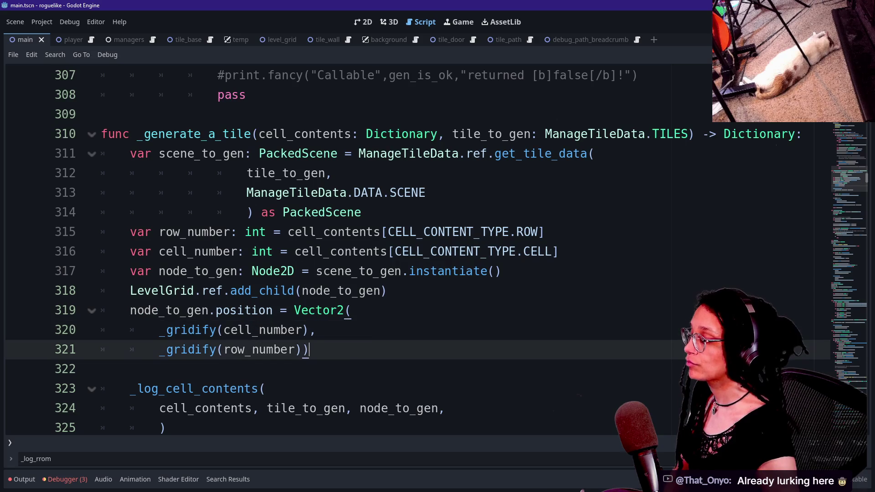
key(Down)
key(Down)
key(Down)
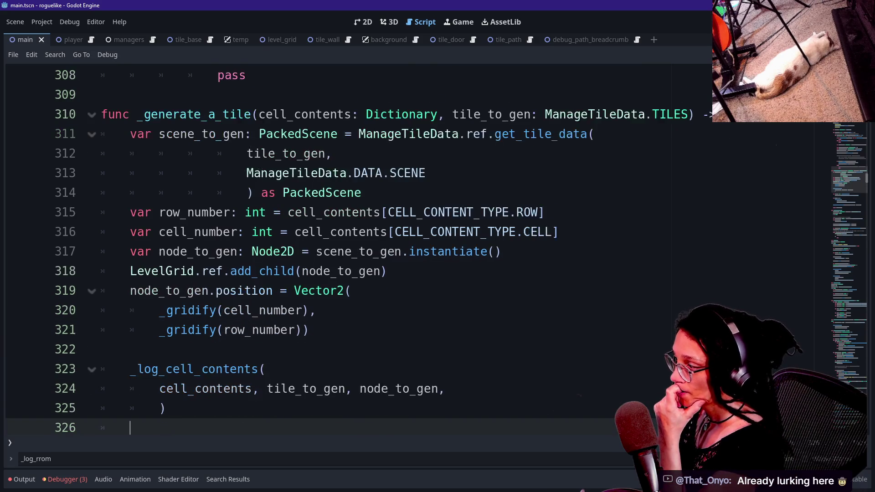
Step: Inspect the room_id >= 0 condition and the ROOM_CELLS content-type argument below it
key(ctrl+shift+z)
key(ctrl+shift+z)
key(ctrl+shift+z)
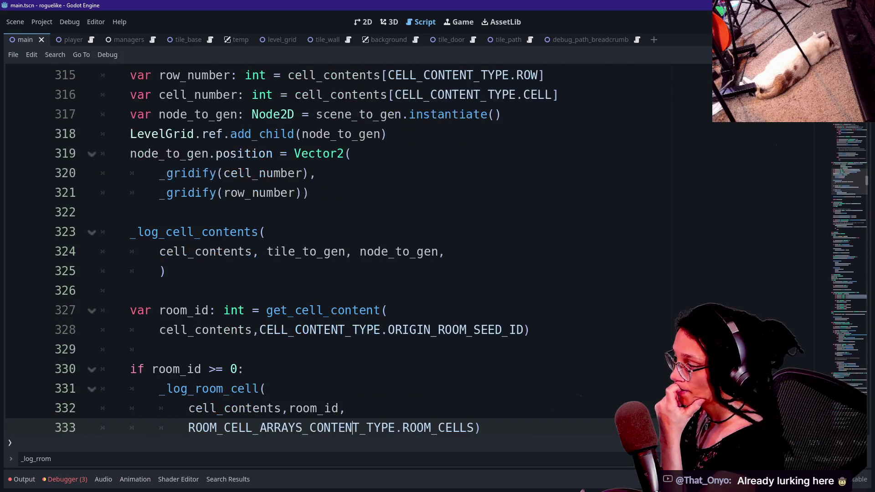
key(ctrl+shift+z)
key(ctrl+shift+z)
key(ctrl+shift+z)
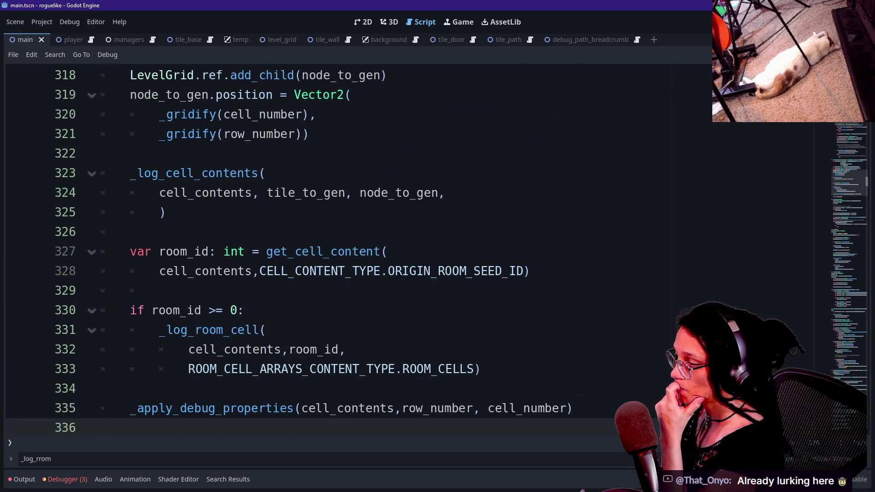
key(Up)
key(Up)
key(Up)
key(Down)
key(Down)
key(Down)
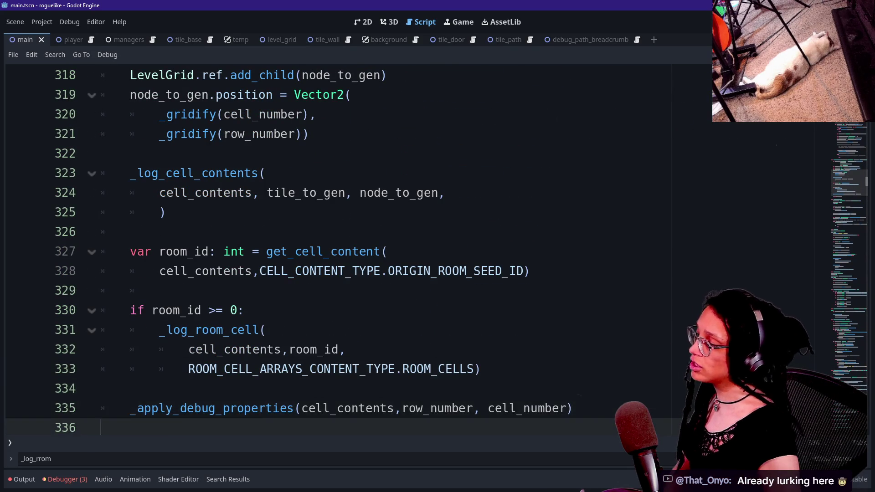
key(ctrl+shift+z)
click(156, 290)
click(319, 330)
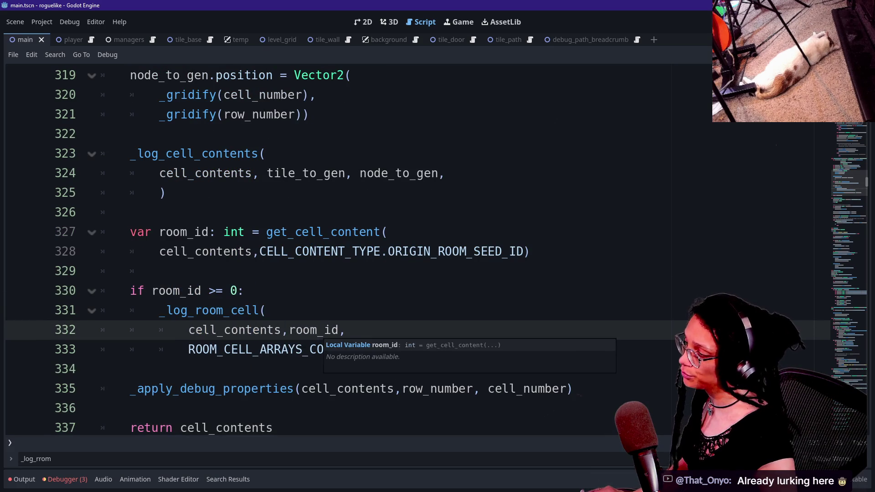
click(131, 290)
key(End)
key(Down)
key(Down)
key(Down)
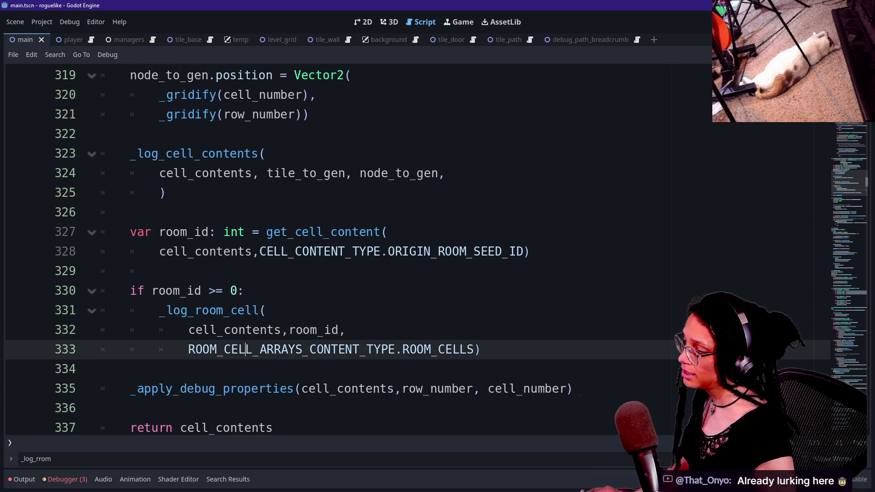
mouse_move(160, 349)
mouse_down()
mouse_move(474, 349)
mouse_move(189, 349)
mouse_up()
scroll(189, 349, up, 1)
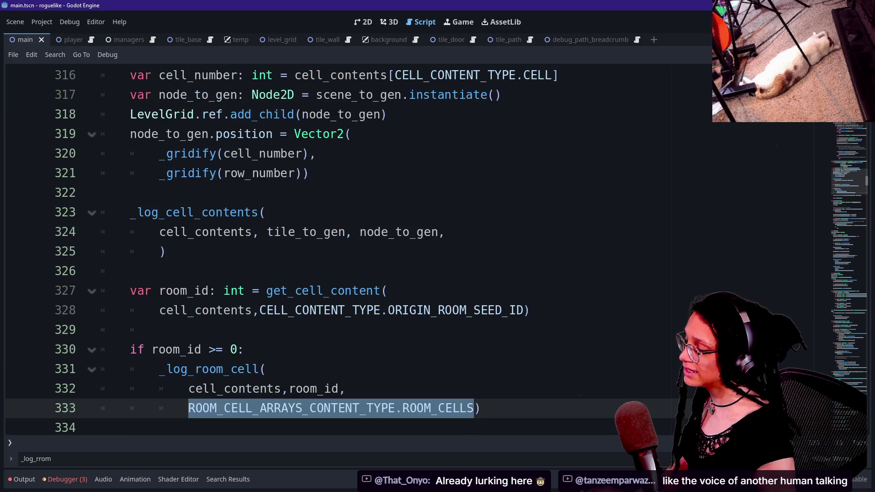
click(178, 330)
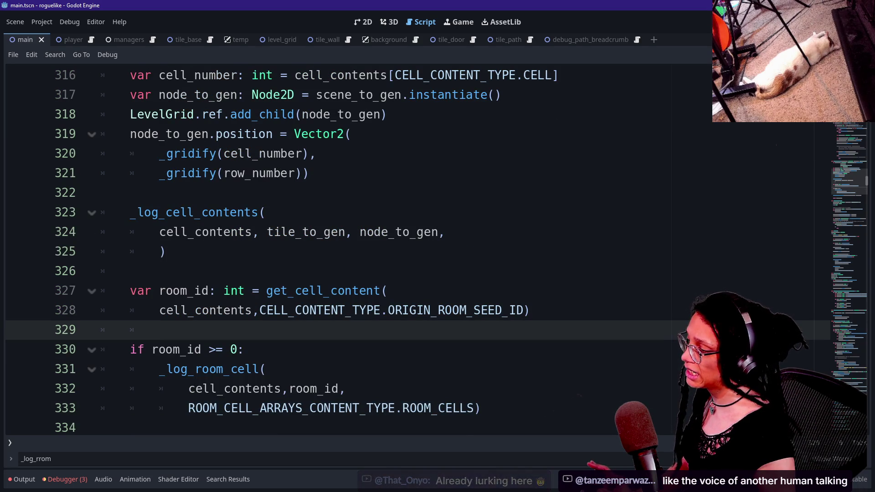
Step: Select the TYPE.ROOM_CELLS part of the argument on line 333
scroll(346, 251, up, 5)
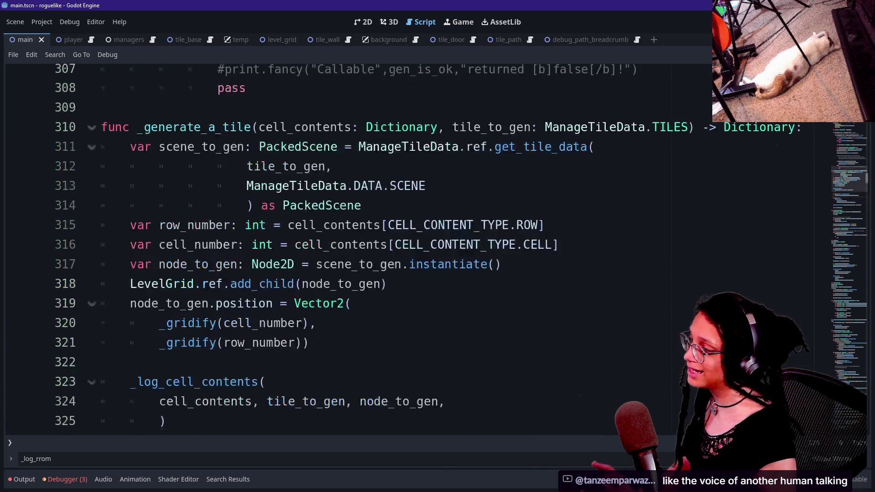
scroll(347, 251, down, 6)
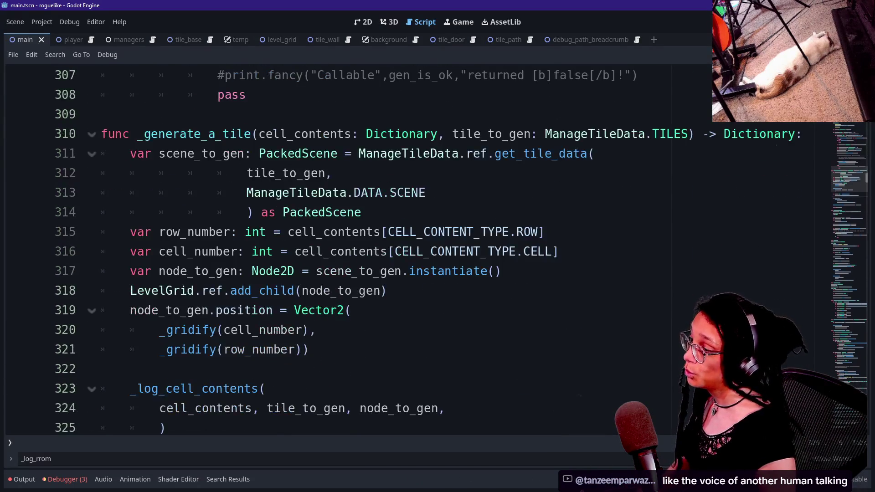
scroll(346, 251, down, 1)
click(480, 349)
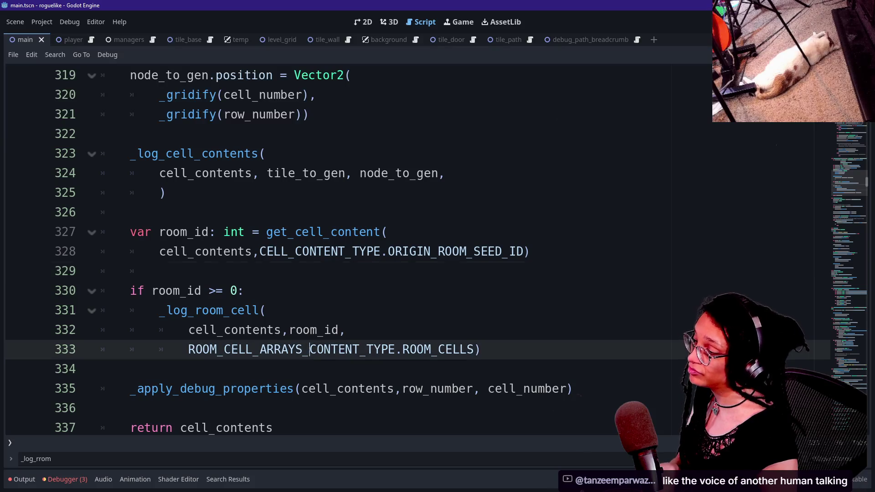
drag(480, 349, 373, 349)
click(367, 350)
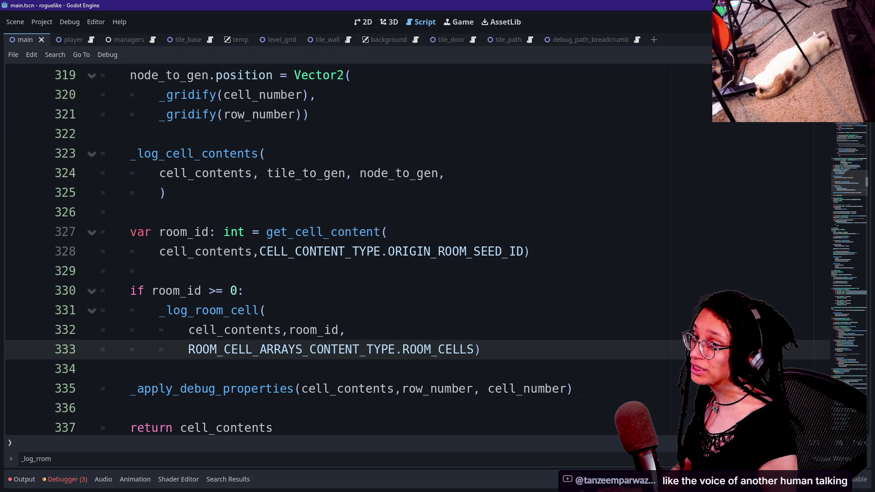
Step: Glance at GitHub Desktop, revisit the room_id if line, then bring up the manage_levels.gd diff
key(alt+Tab)
key(alt+Tab)
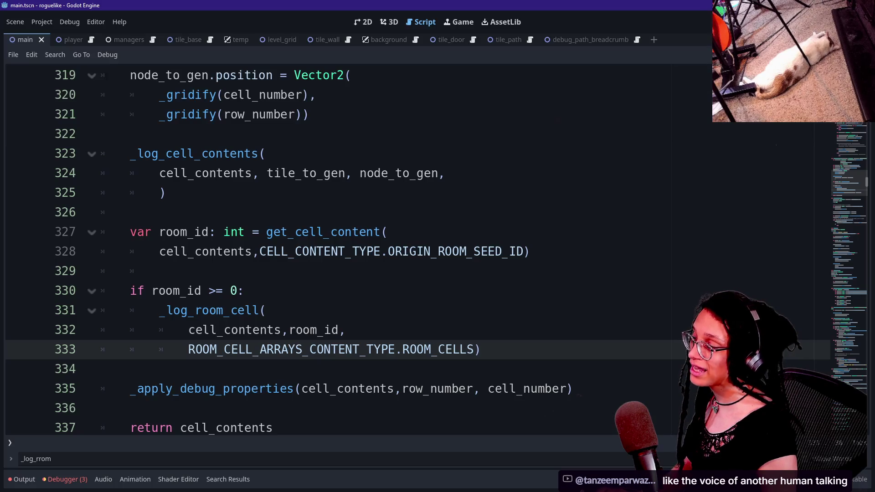
click(217, 232)
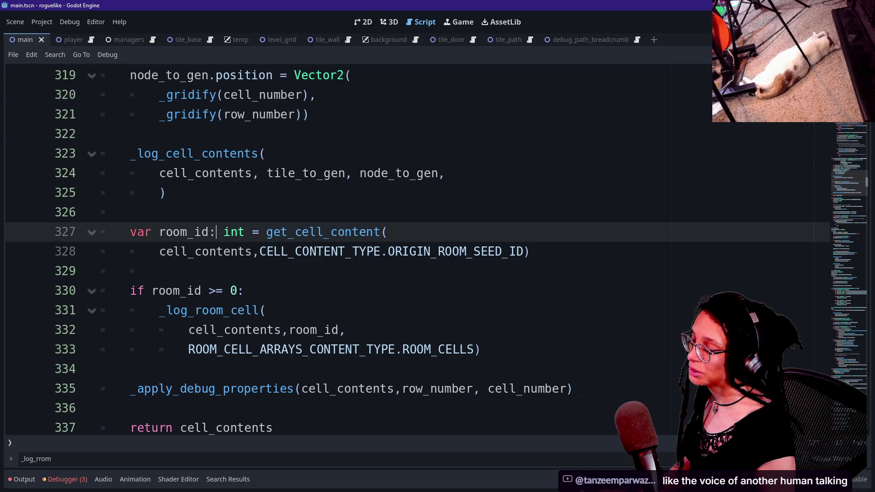
click(245, 291)
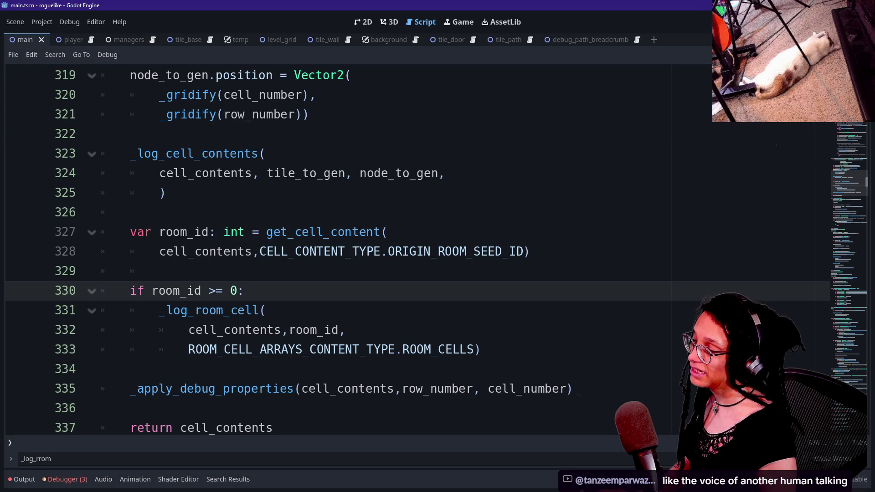
key(alt+Tab)
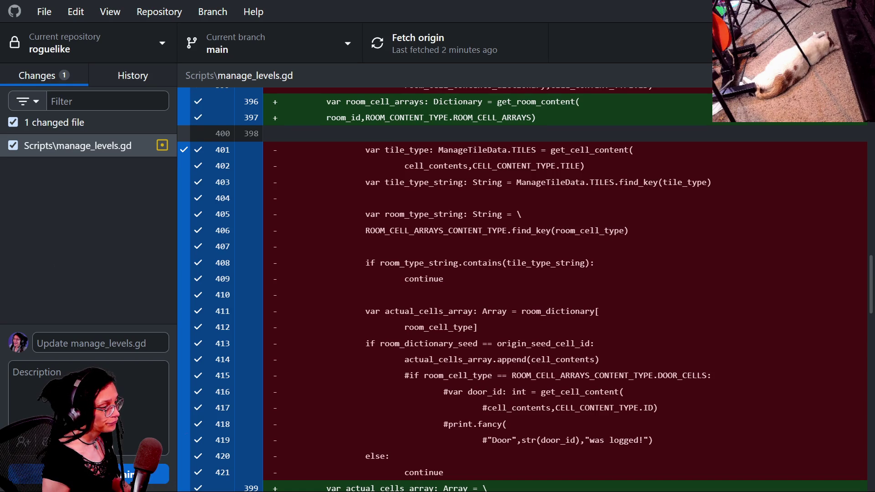
mouse_move(365, 263)
mouse_down()
mouse_move(445, 278)
mouse_move(595, 263)
mouse_move(365, 263)
mouse_up()
mouse_move(443, 279)
mouse_down()
mouse_move(365, 262)
mouse_move(365, 214)
mouse_up()
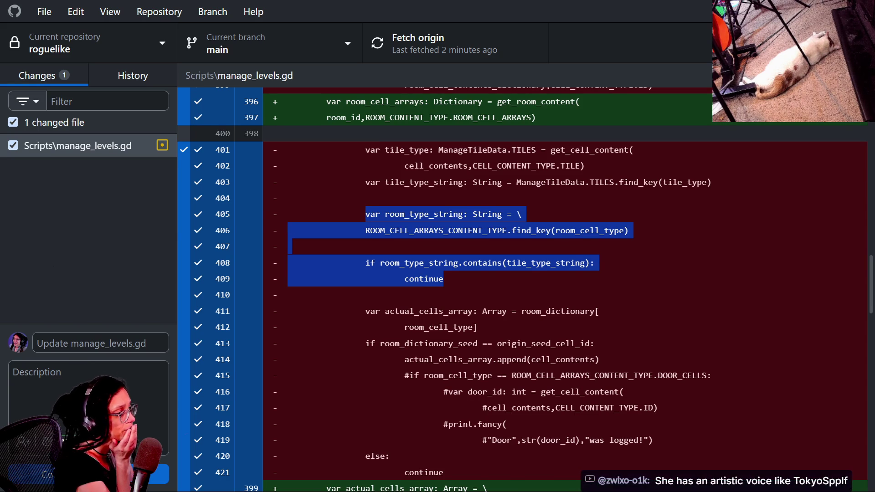
scroll(522, 287, up, 2)
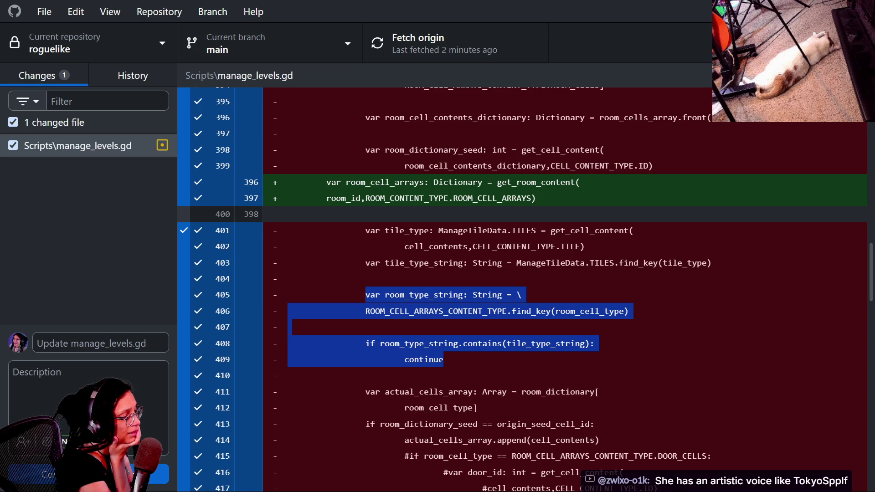
key(Escape)
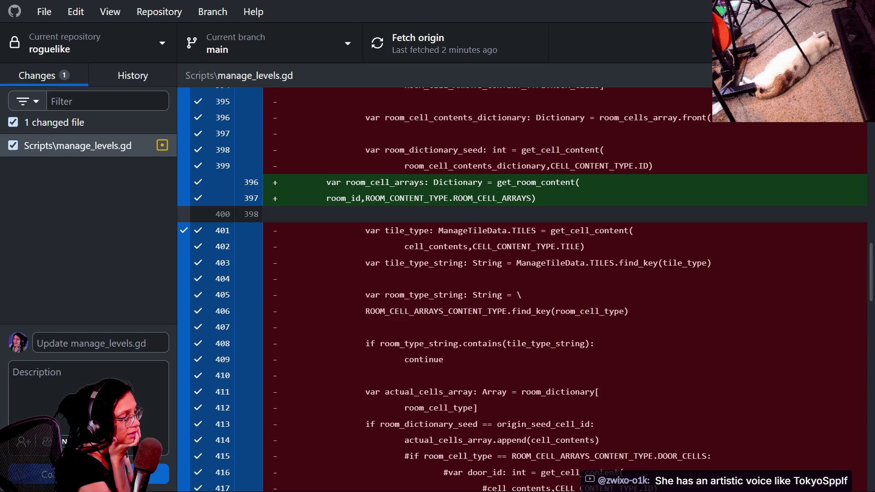
drag(290, 279, 546, 344)
key(Escape)
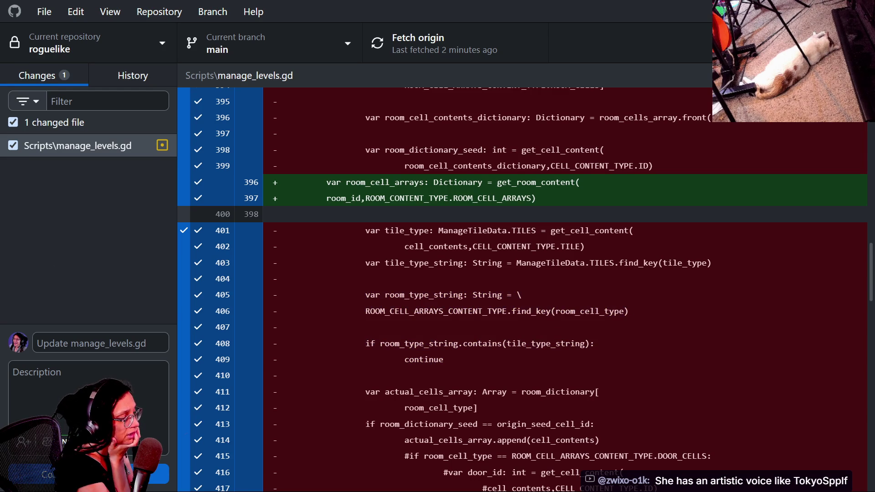
drag(444, 359, 521, 263)
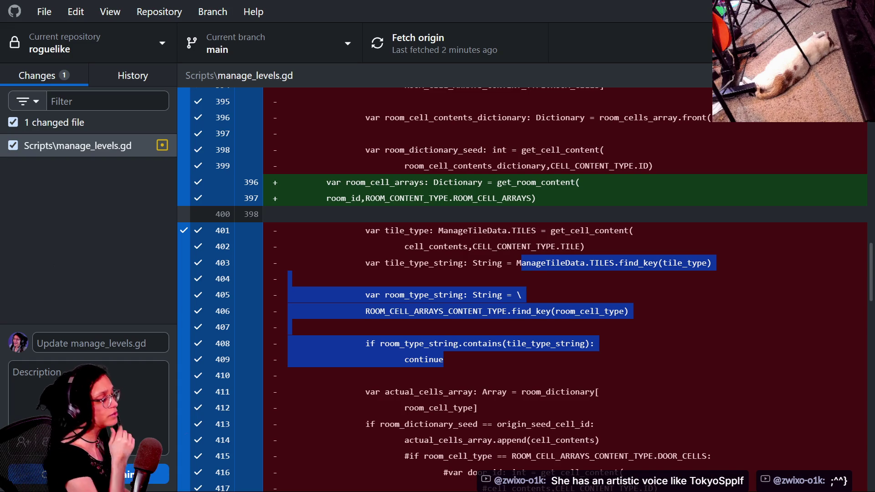
key(Escape)
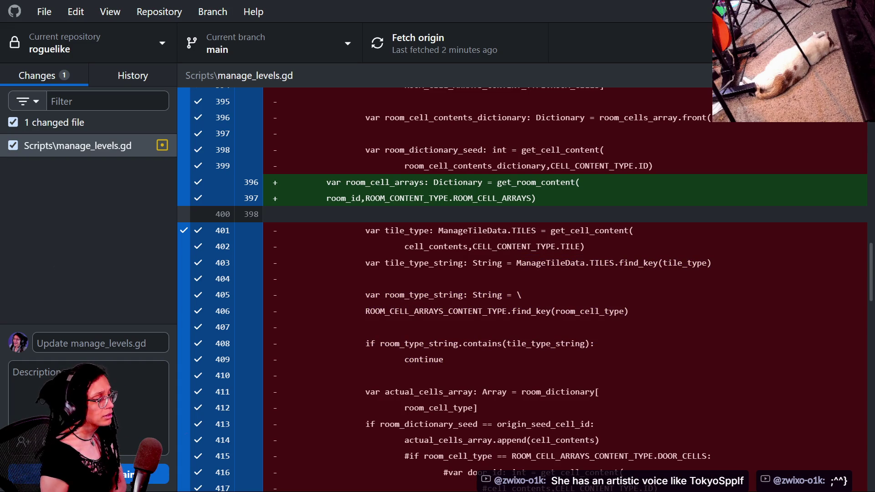
mouse_move(365, 231)
mouse_down()
mouse_move(598, 344)
mouse_move(444, 359)
mouse_up()
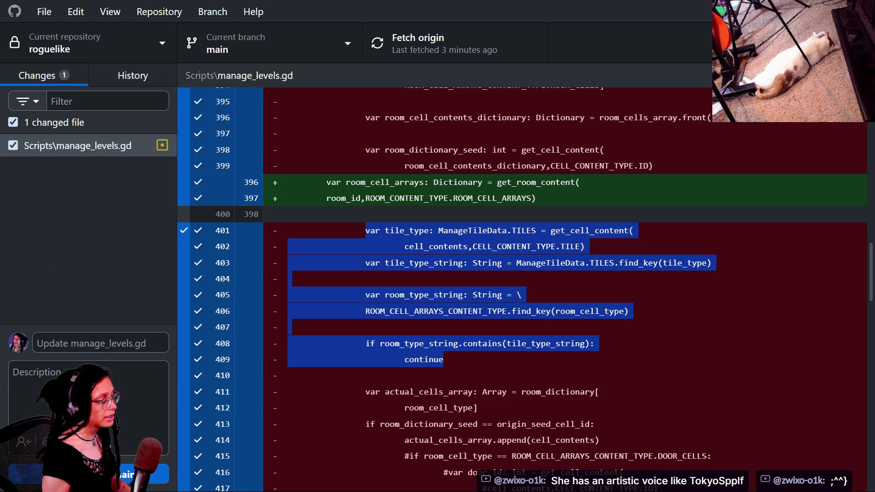
scroll(522, 287, down, 2)
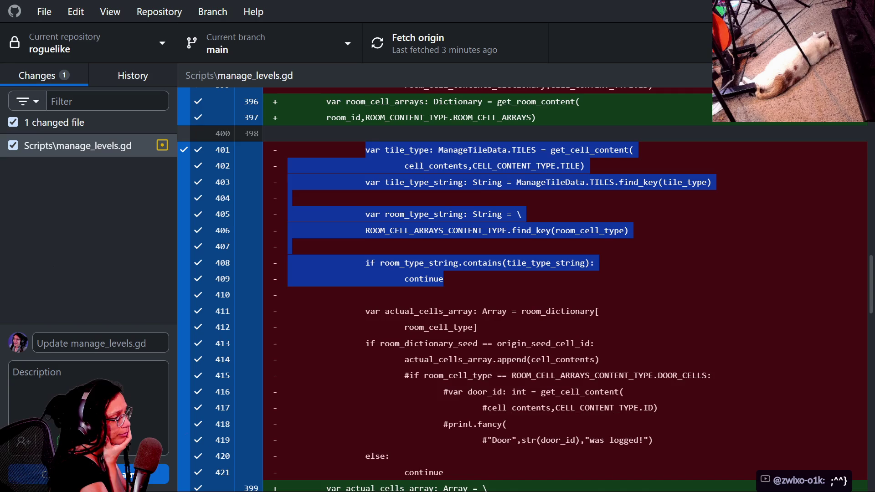
scroll(522, 287, up, 2)
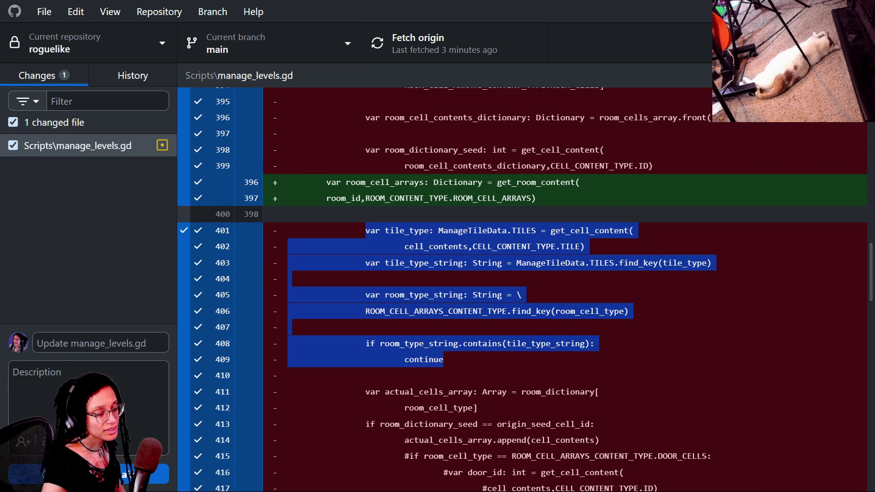
scroll(522, 287, down, 8)
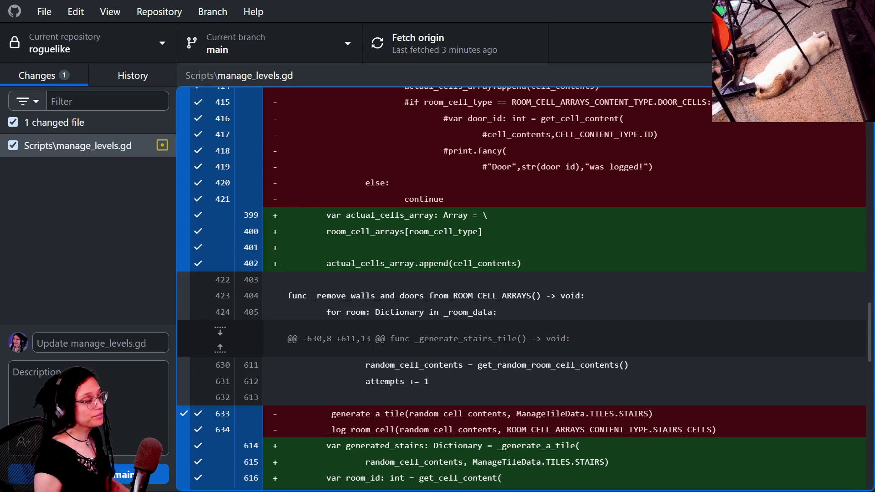
key(alt+Tab)
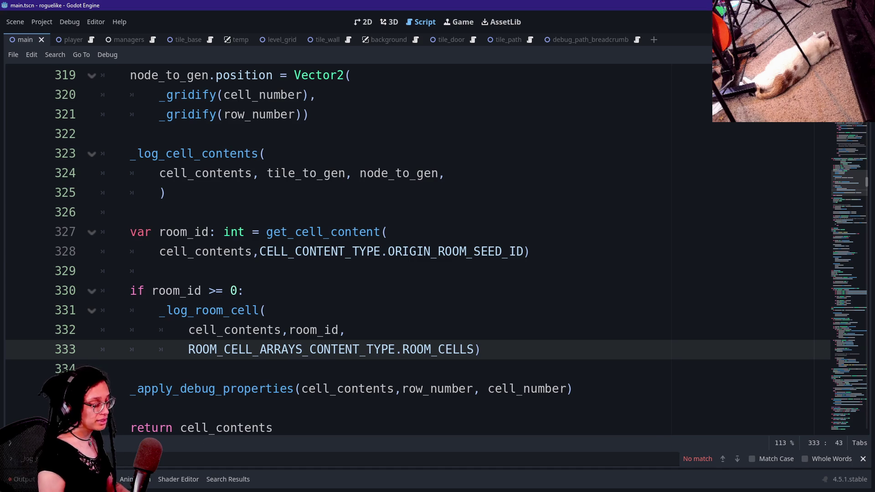
Step: Move the caret around lines 326–329 of the room_id block, then bring up the Proc gen idea sheet
click(387, 232)
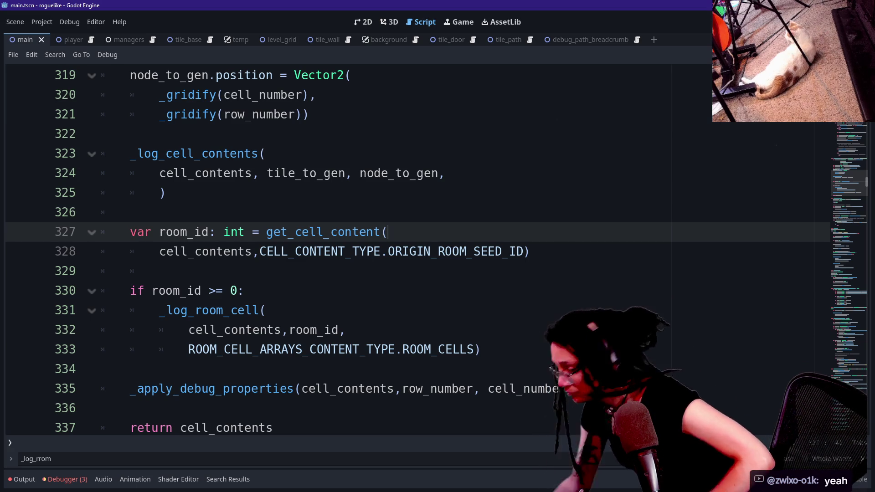
click(159, 271)
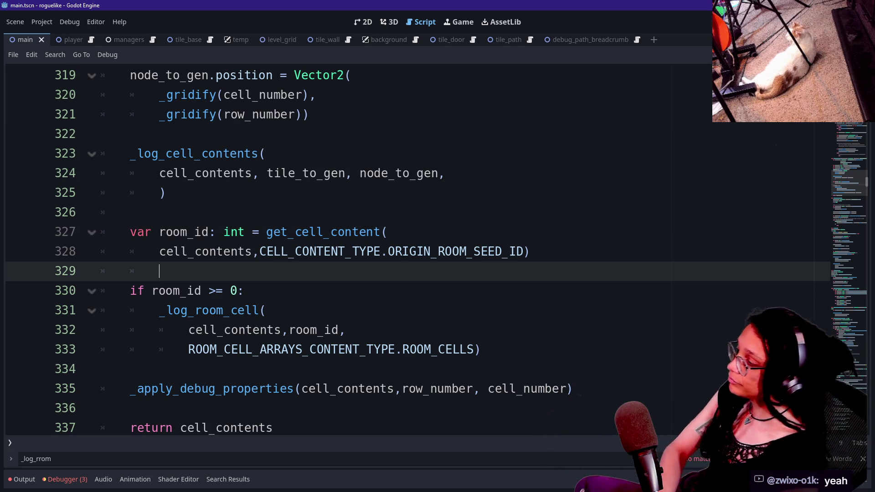
click(159, 251)
click(159, 232)
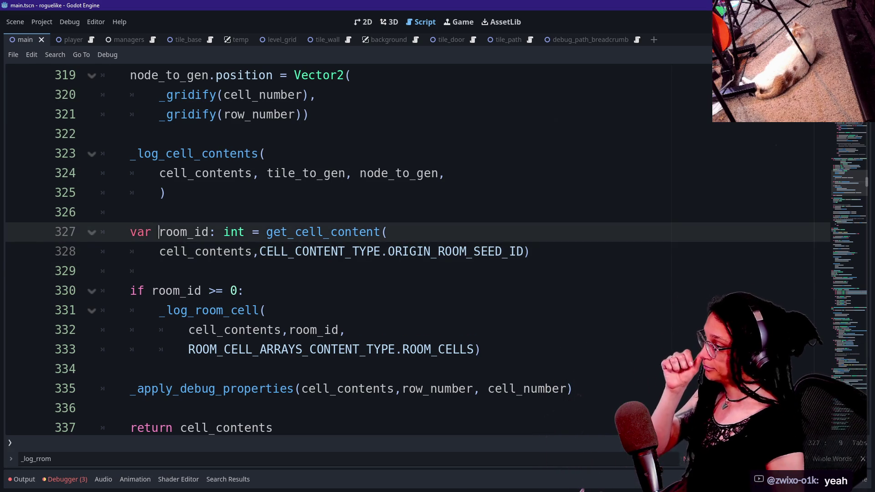
key(Up)
key(Up)
key(Up)
key(Down)
key(Down)
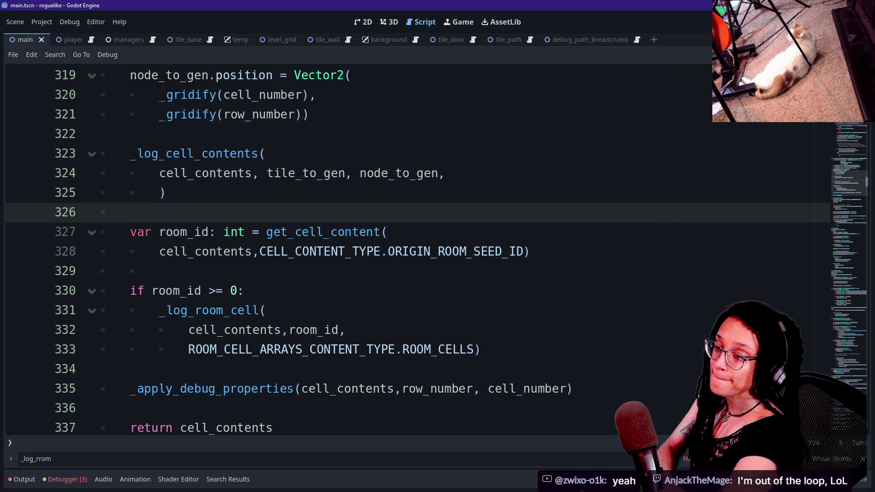
key(alt+Tab)
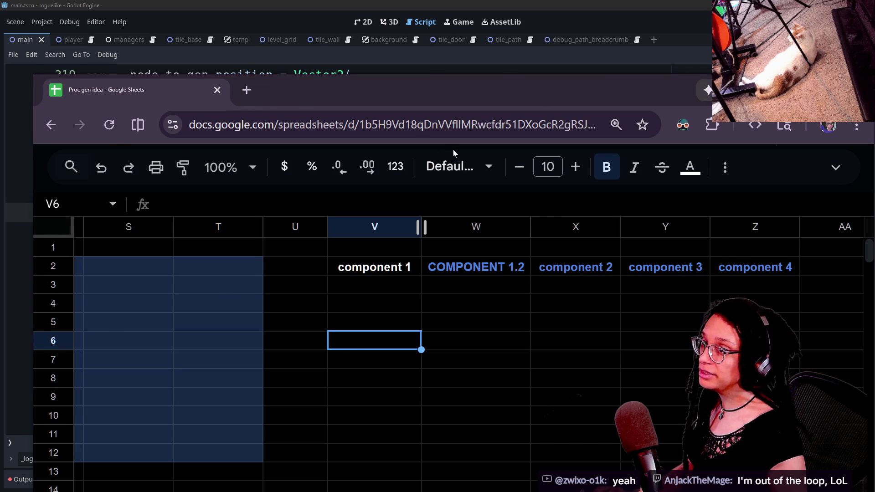
Step: Search YouTube for the game-engine developer's channel, open it and copy its address
key(alt+Tab)
click(333, 6)
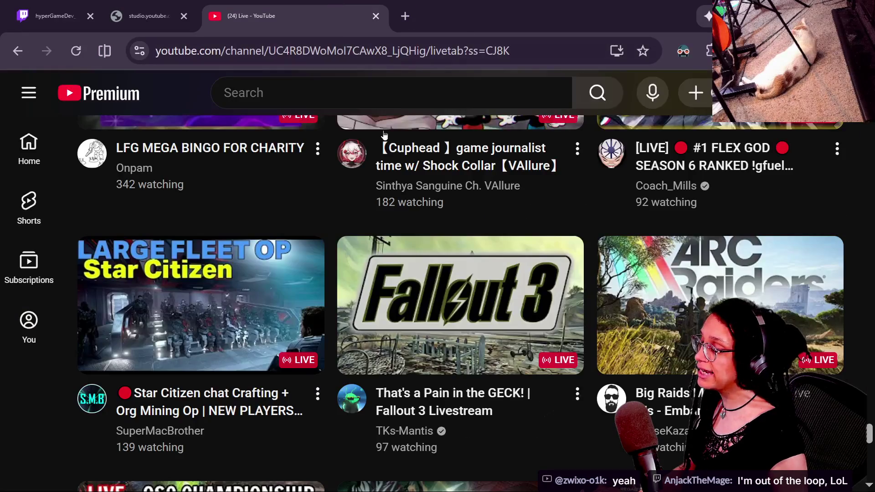
key(slash)
text(tokyospliff)
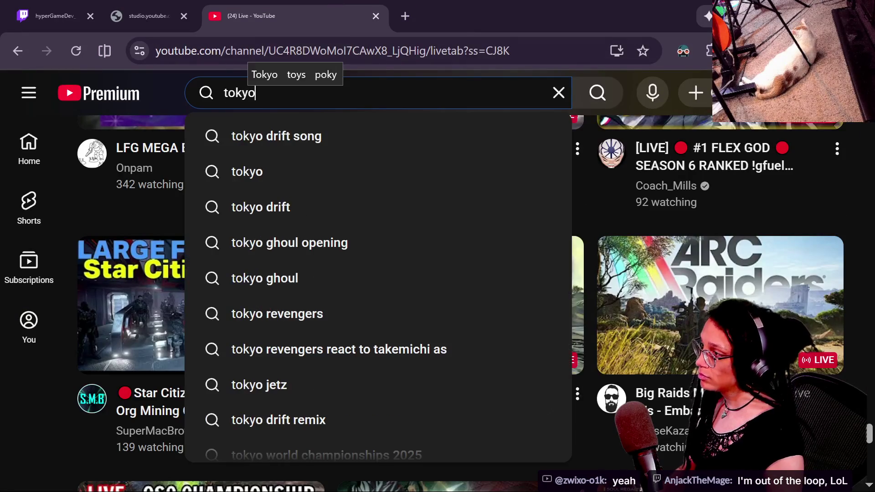
key(Return)
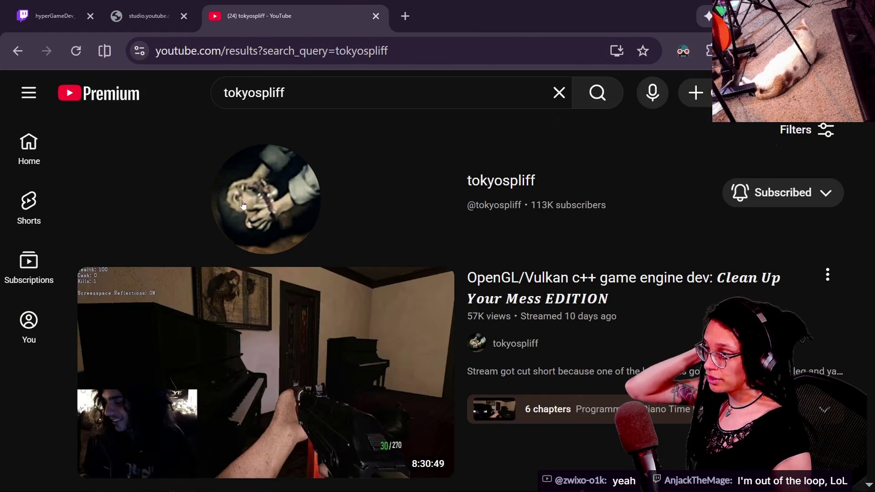
click(242, 205)
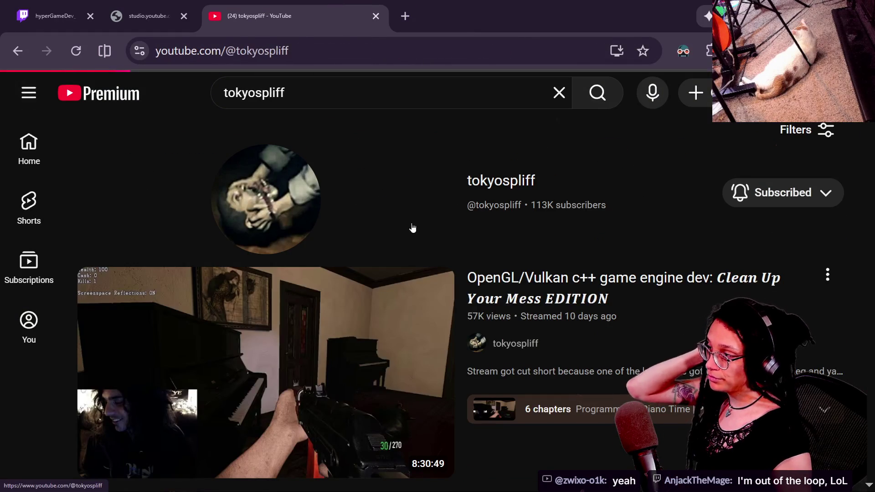
key(ctrl+l)
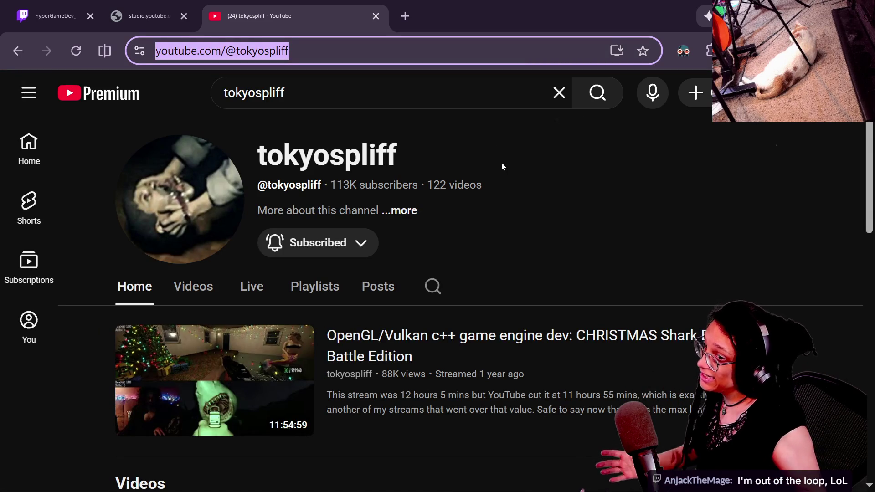
Step: Open the channel's Live tab and scroll through its past streams
scroll(544, 272, down, 2)
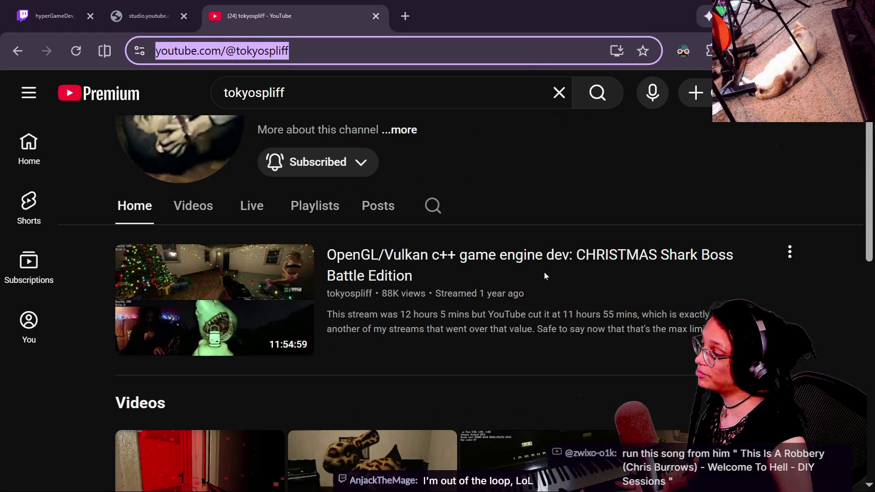
click(251, 211)
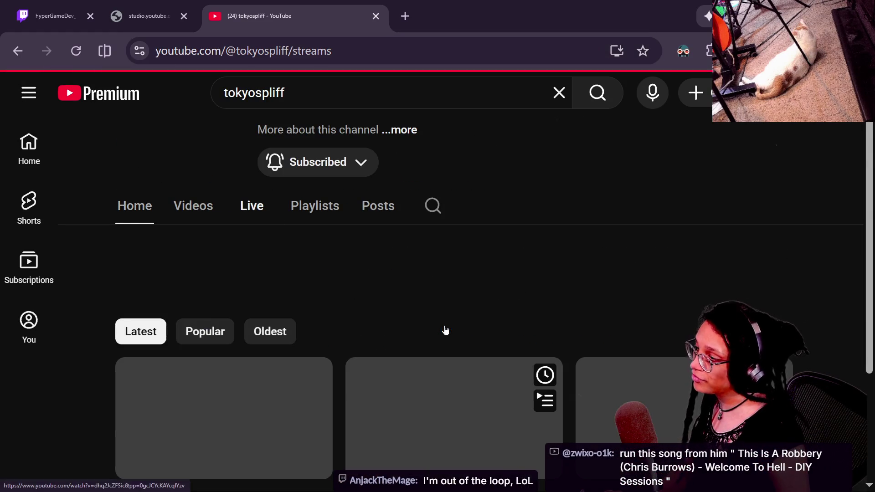
scroll(407, 344, down, 10)
scroll(407, 348, down, 4)
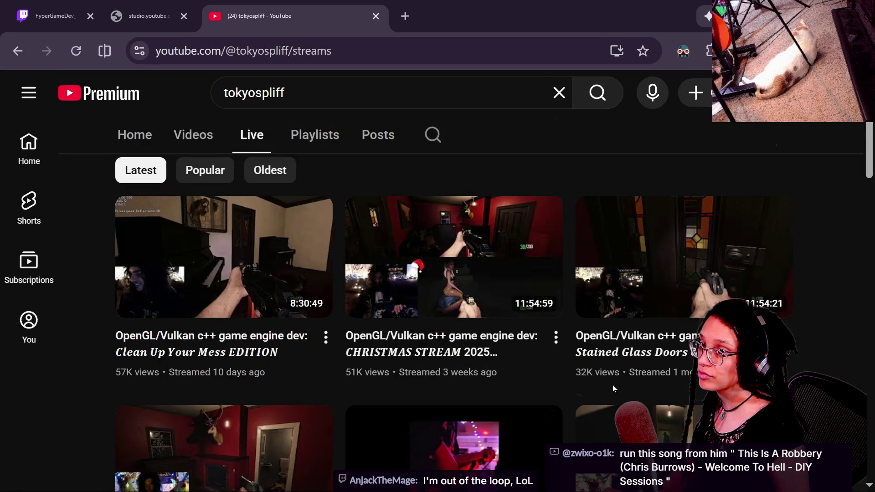
Step: Paste the channel link into the Twitch chat message box and send it
key(alt+Tab)
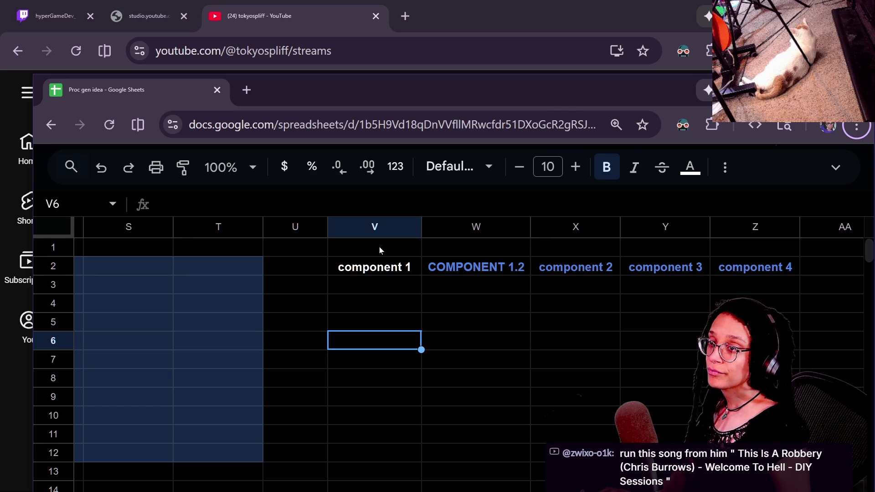
click(280, 72)
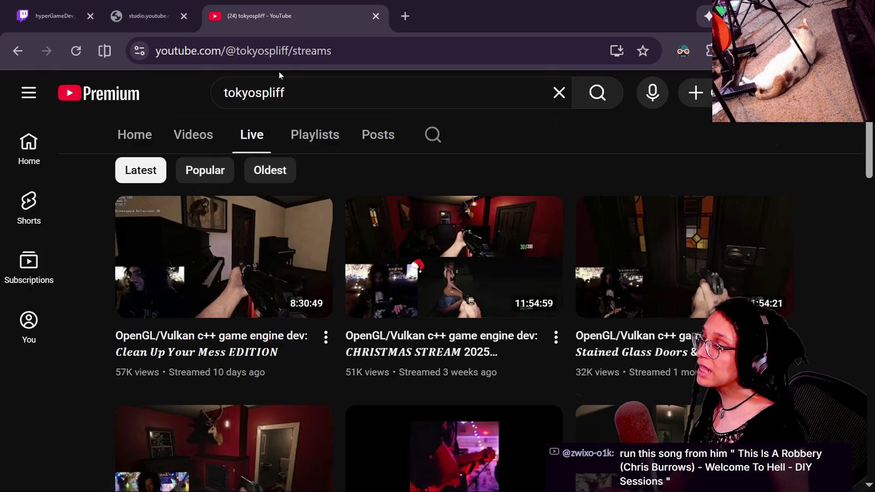
click(146, 16)
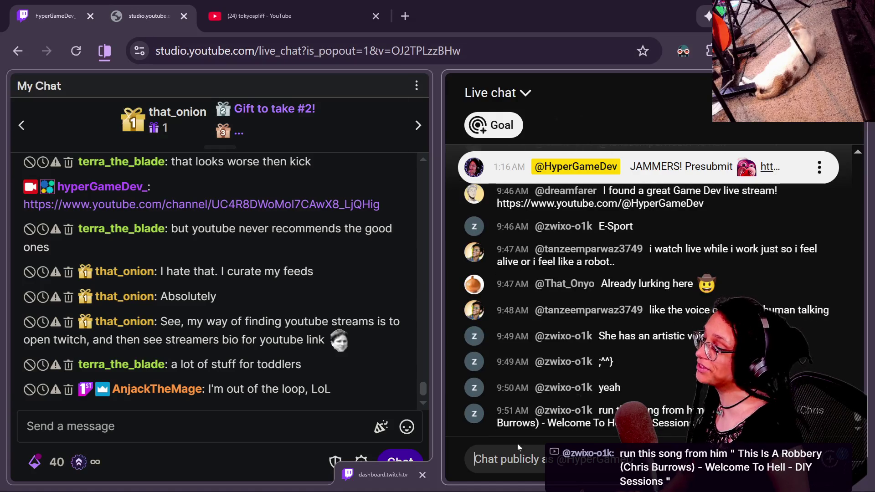
click(219, 426)
text(https://www.youtube.com/@tokyospliff)
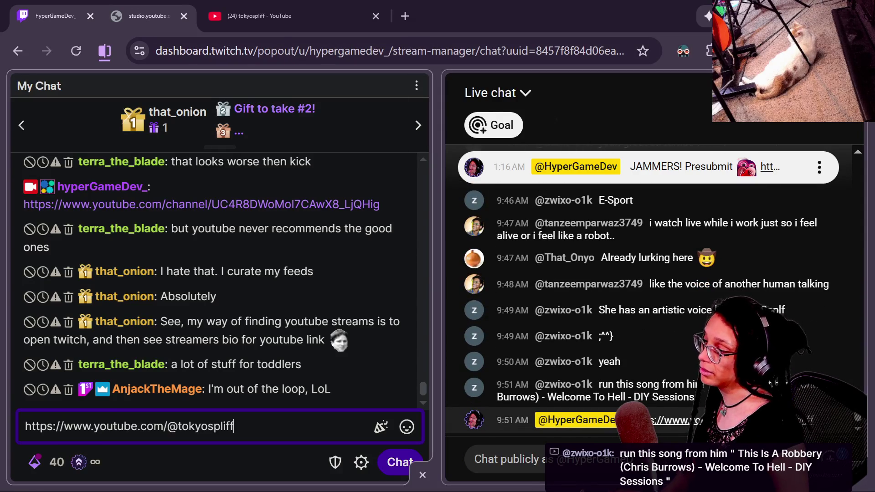
key(Return)
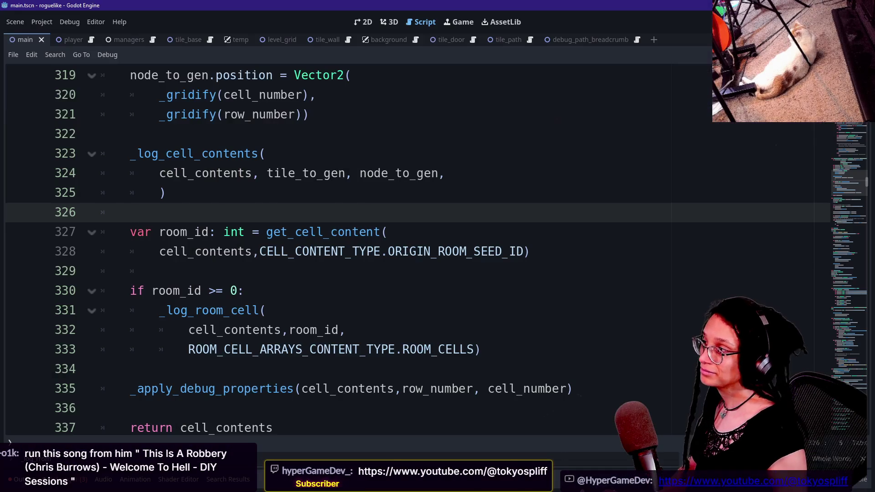
Step: Play 'Clean Up Your Mess EDITION' from about 3:07 and pause on its code before returning to Godot
key(ctrl+3)
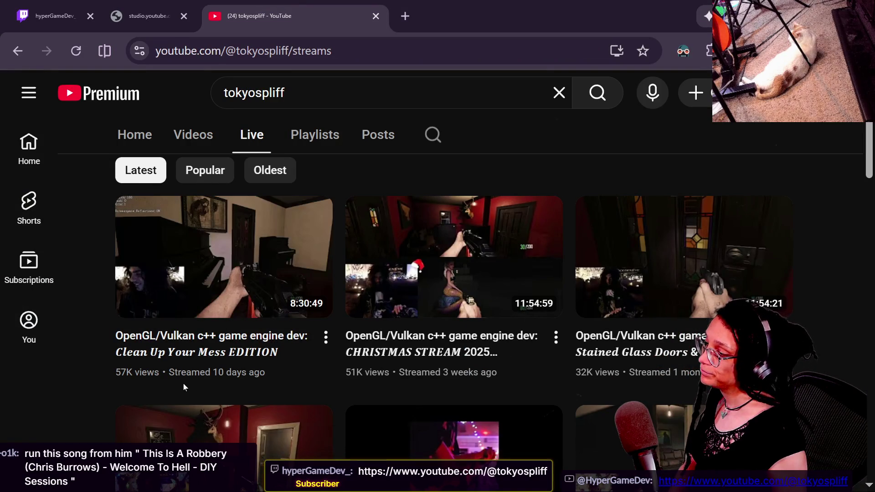
drag(267, 383, 72, 384)
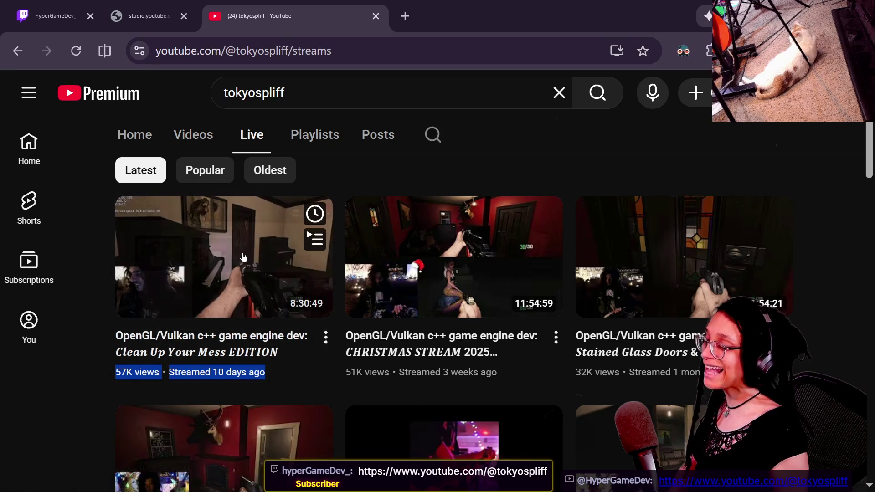
click(243, 260)
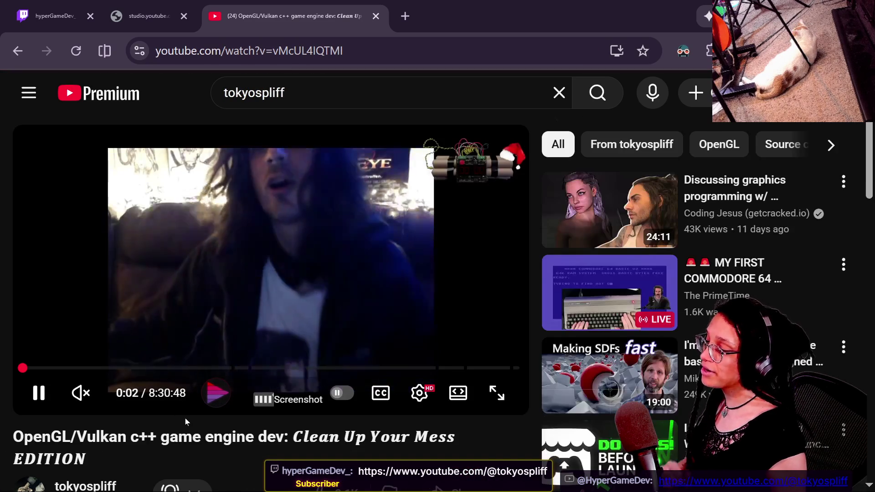
scroll(254, 416, down, 2)
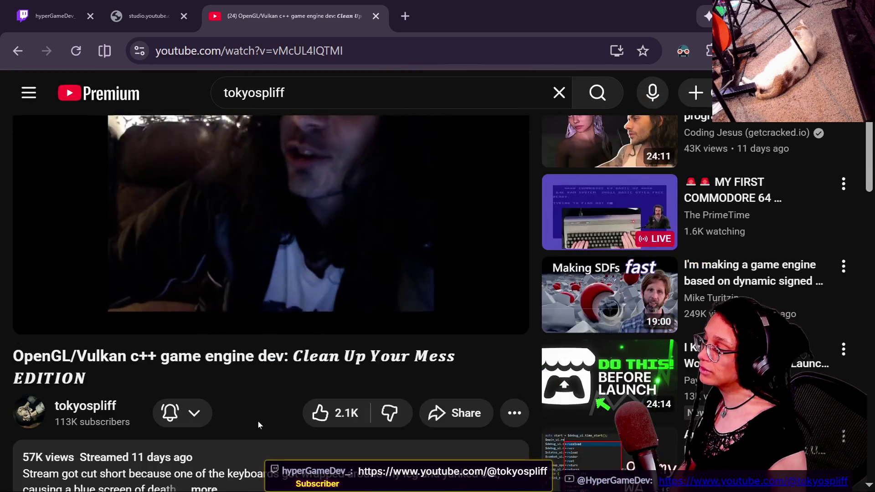
scroll(253, 415, up, 2)
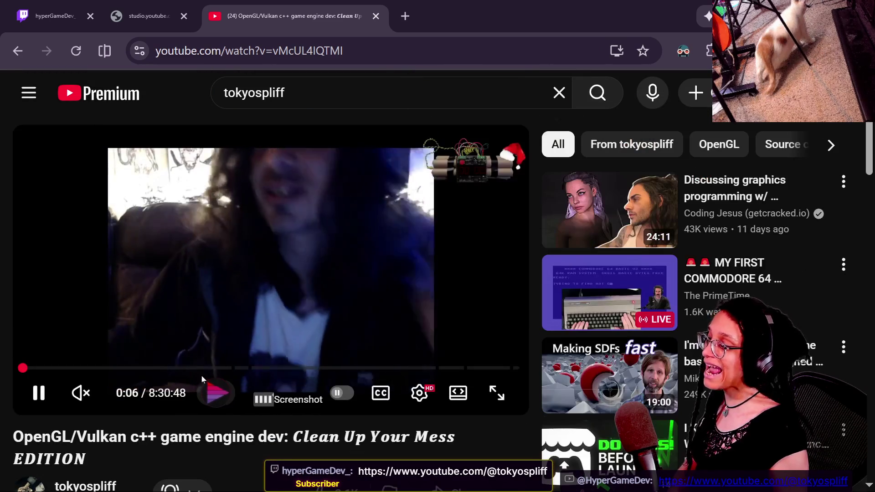
click(205, 368)
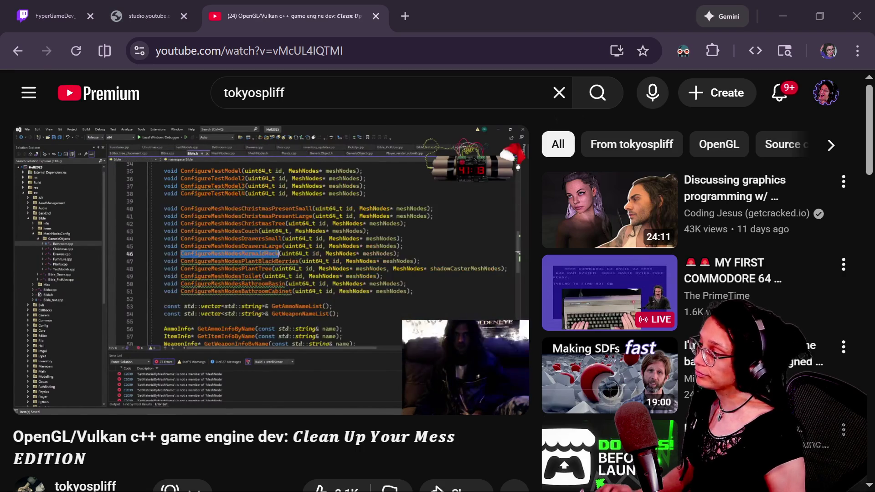
click(488, 332)
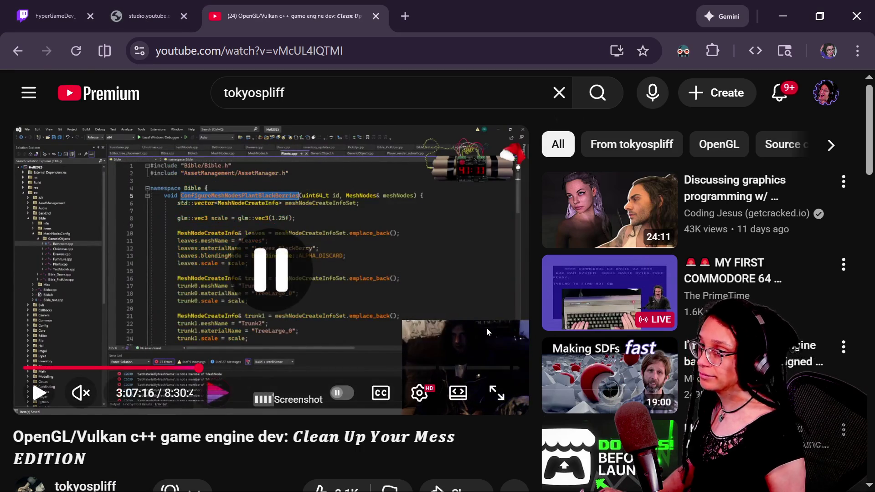
key(alt+Tab)
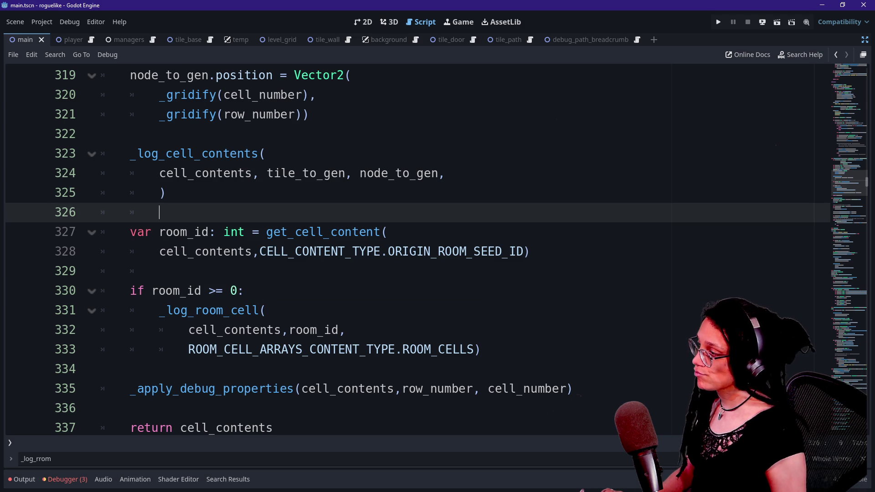
Step: Move through the function from line 306 down to the if room_id >= 0 line
key(Down)
key(Down)
key(Down)
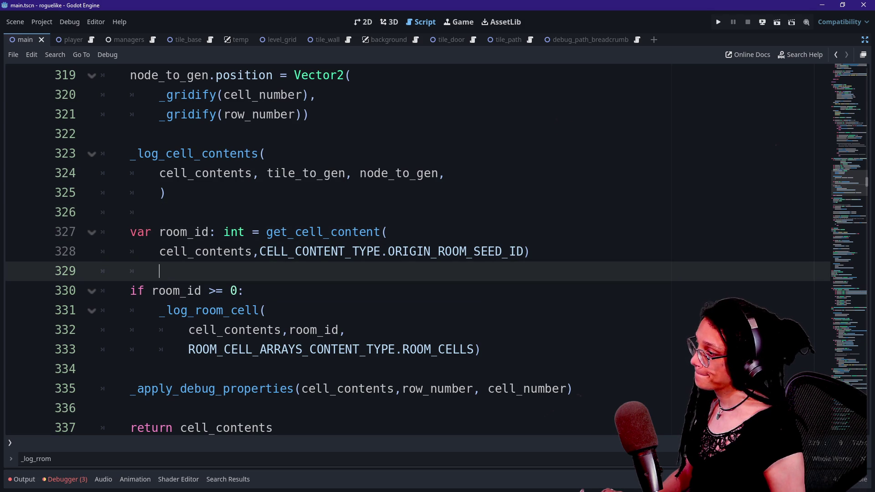
scroll(319, 296, up, 3)
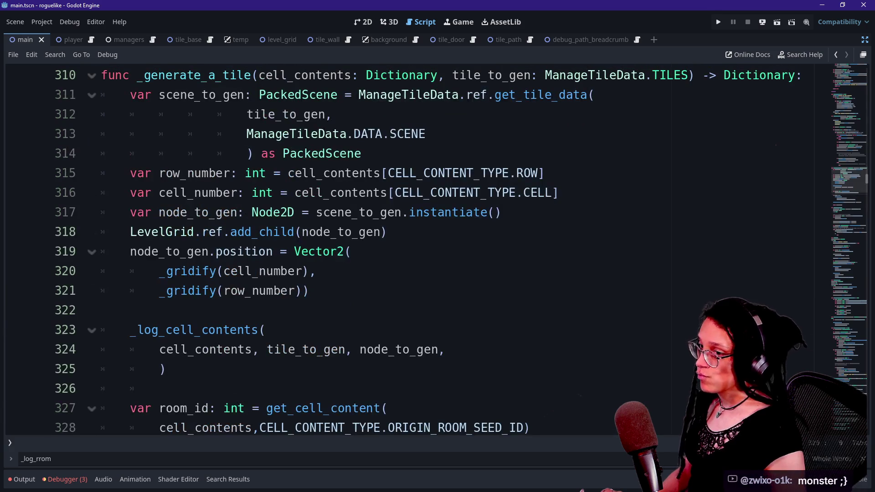
scroll(411, 251, down, 2)
key(Up)
key(Up)
key(Up)
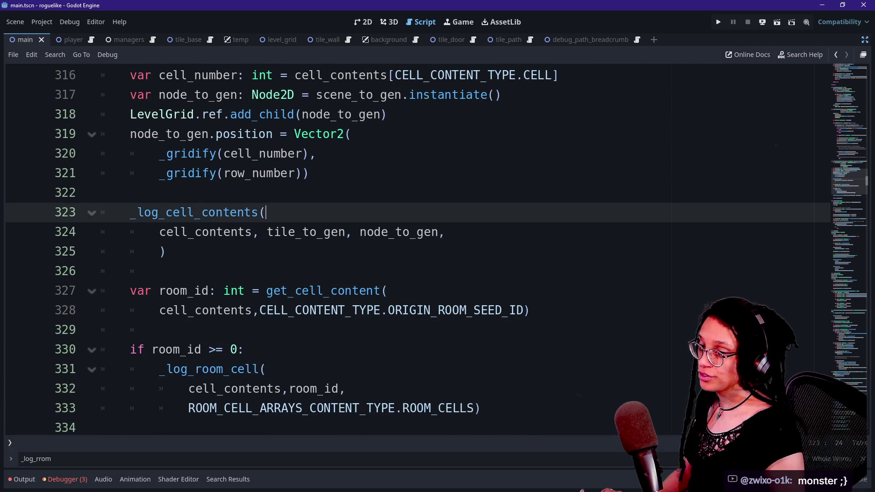
key(Down)
key(Down)
key(Down)
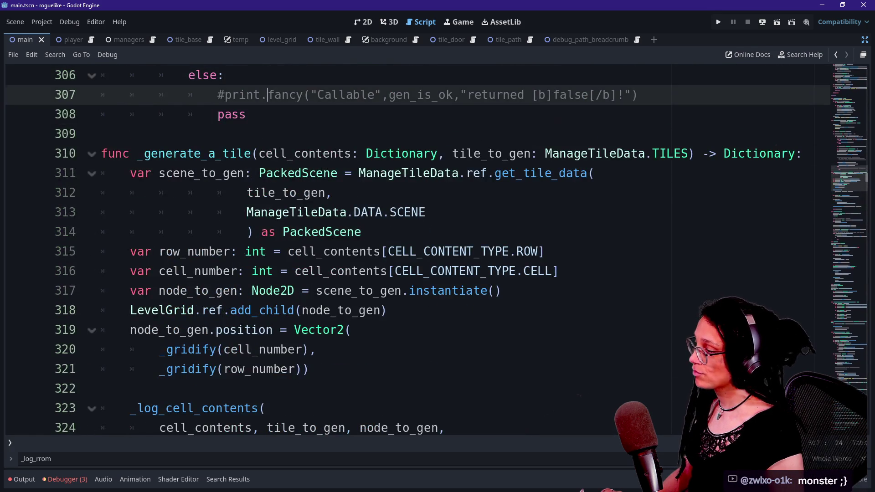
key(Down)
key(Down)
key(Down)
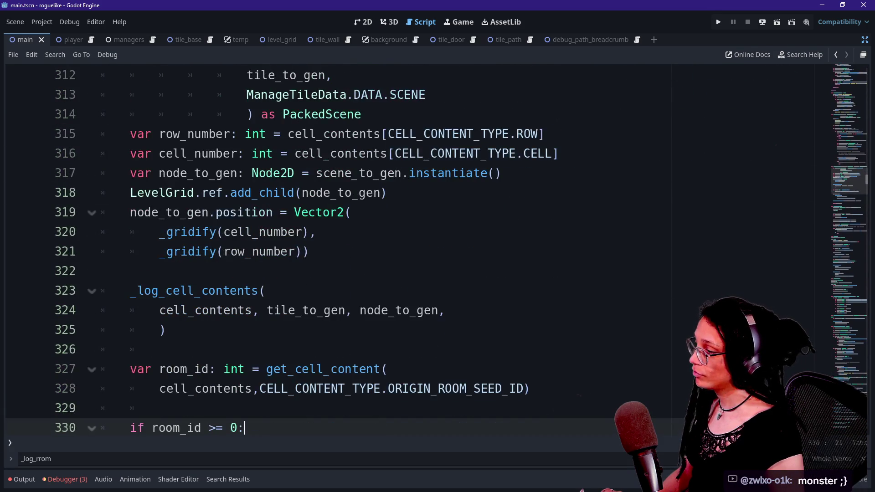
scroll(410, 251, down, 2)
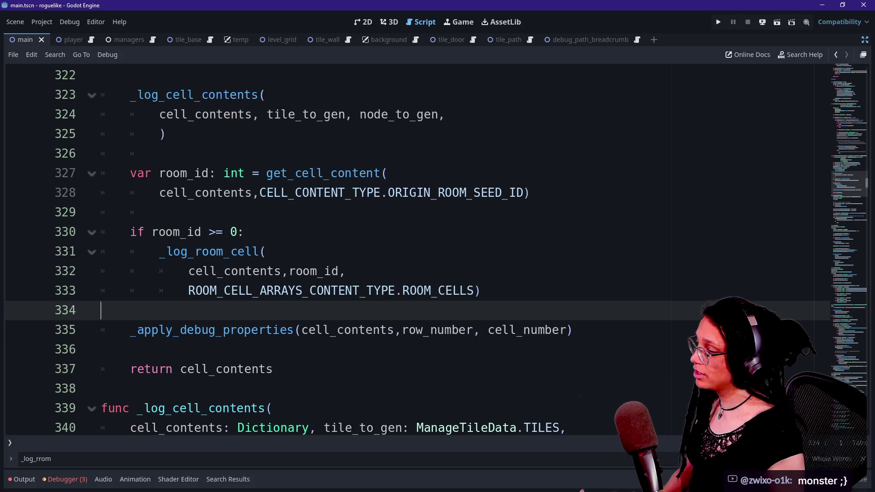
key(Up)
key(Up)
key(Up)
key(Up)
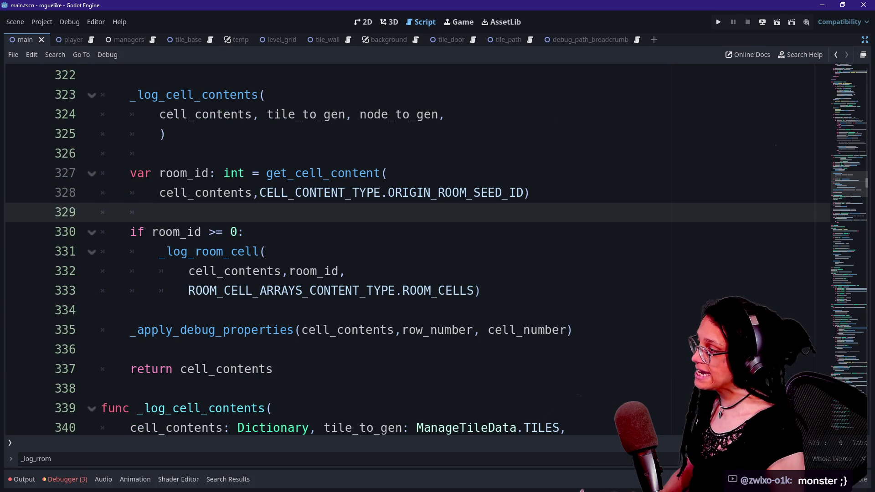
key(Down)
Step: Undo the accidentally pasted link and paste the saved tile_type code from clipboard history under the check
key(Return)
text(https://www.youtube.com/@tokyospliff)
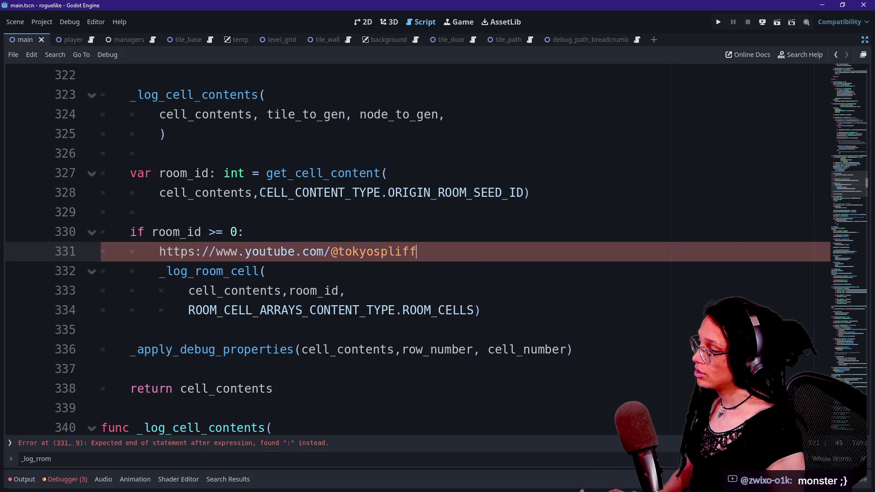
key(ctrl+z)
key(super+v)
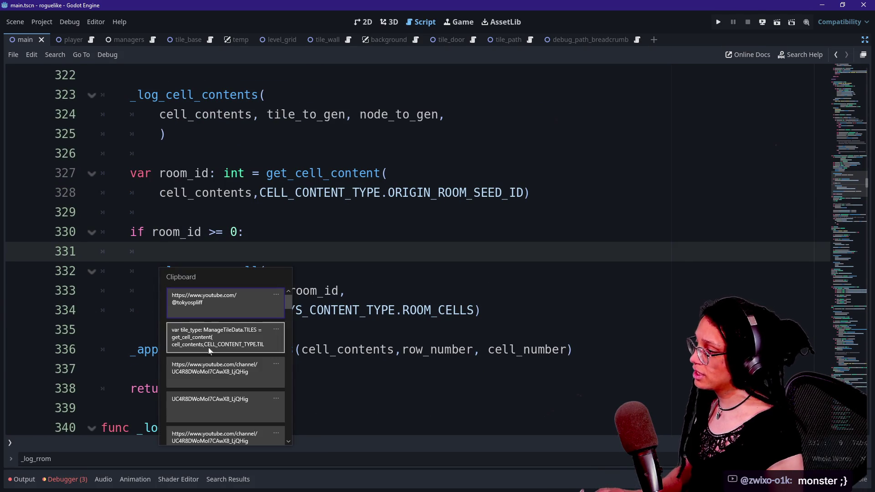
click(201, 346)
Step: Delete the misplaced continue statement under the room_id check
key(Return)
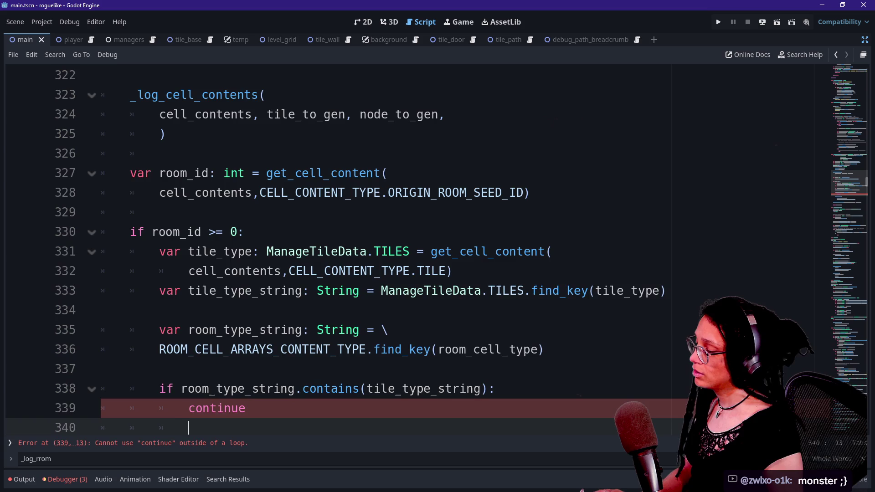
key(Up)
key(End)
key(shift+Up)
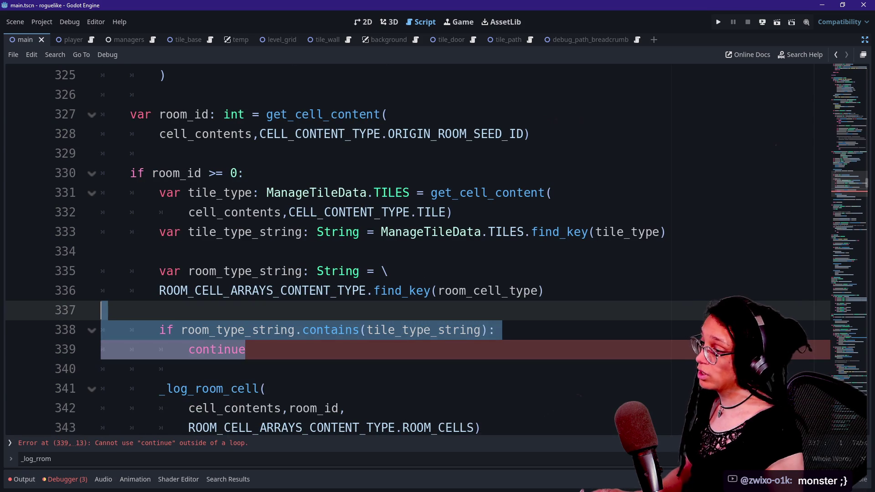
key(shift+End)
key(Delete)
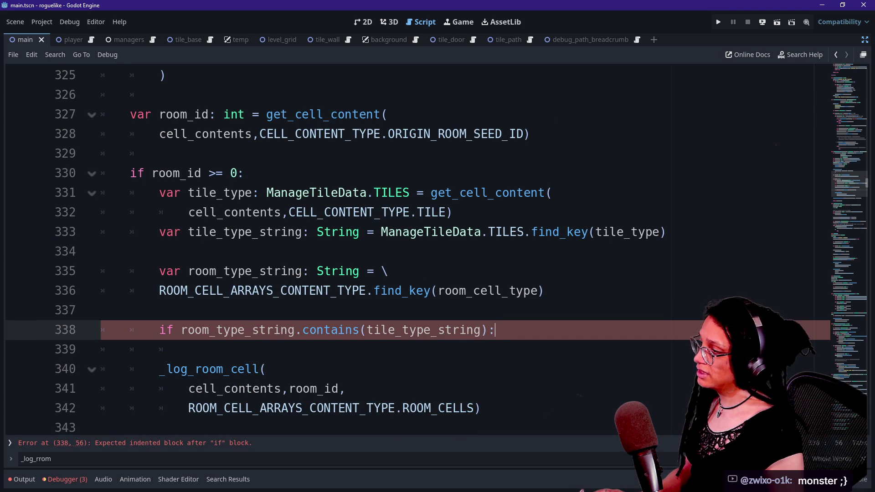
Step: Remove the two-line tile_type declaration, joining the emptied line with the tile string line
click(287, 192)
scroll(410, 251, up, 5)
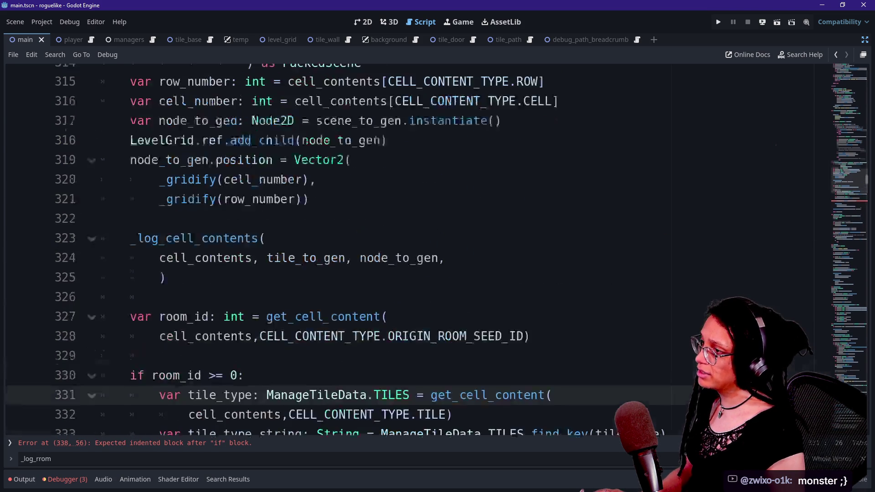
scroll(410, 251, up, 1)
drag(452, 134, 566, 134)
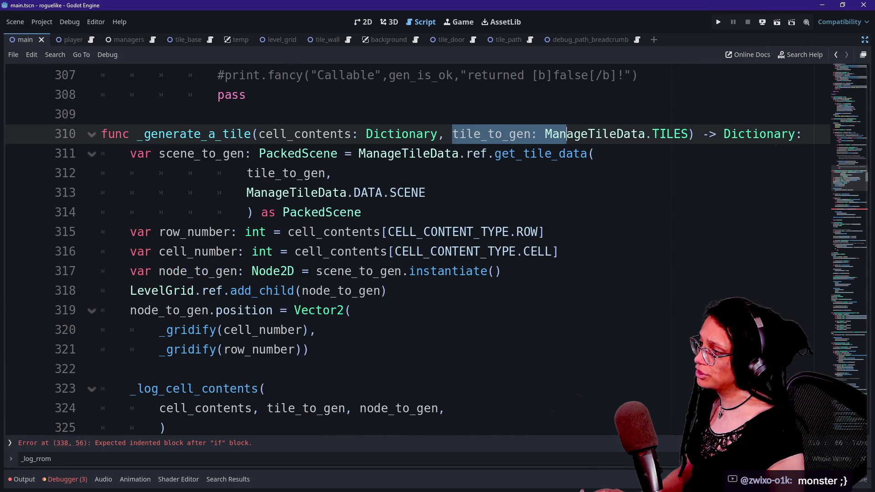
scroll(566, 135, down, 2)
scroll(410, 251, down, 3)
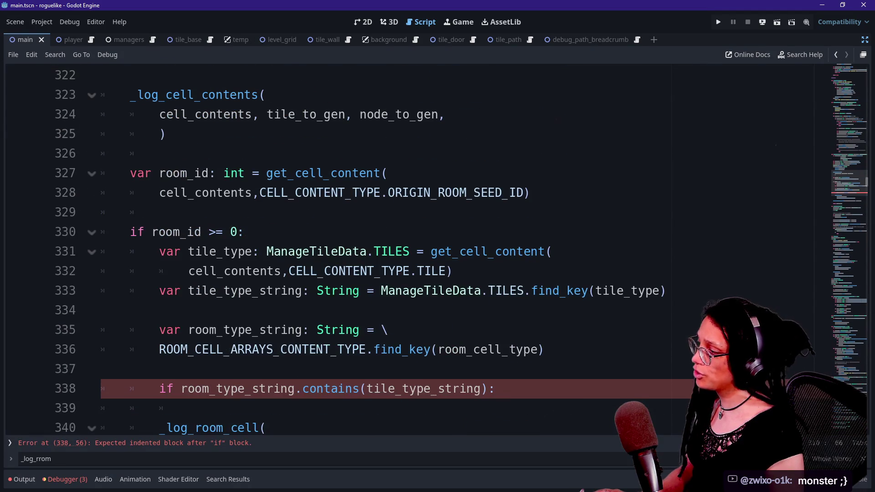
click(246, 251)
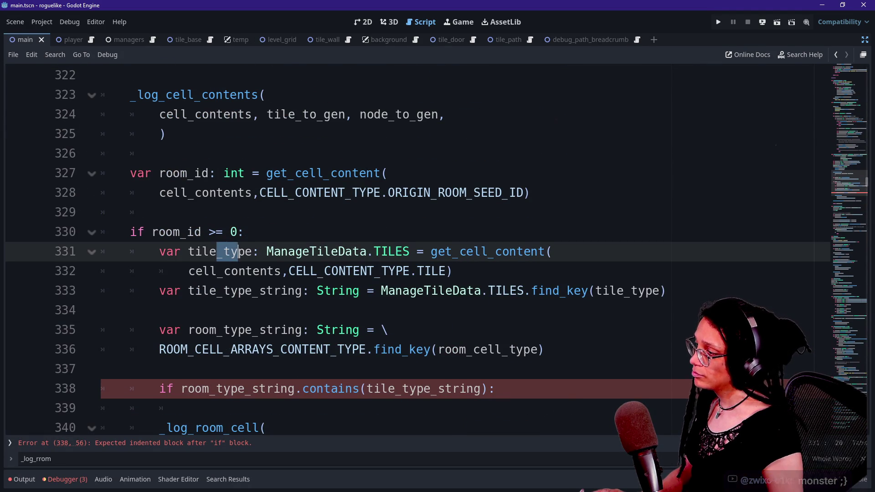
mouse_move(170, 251)
mouse_down()
mouse_move(524, 252)
mouse_move(453, 272)
mouse_up()
key(BackSpace)
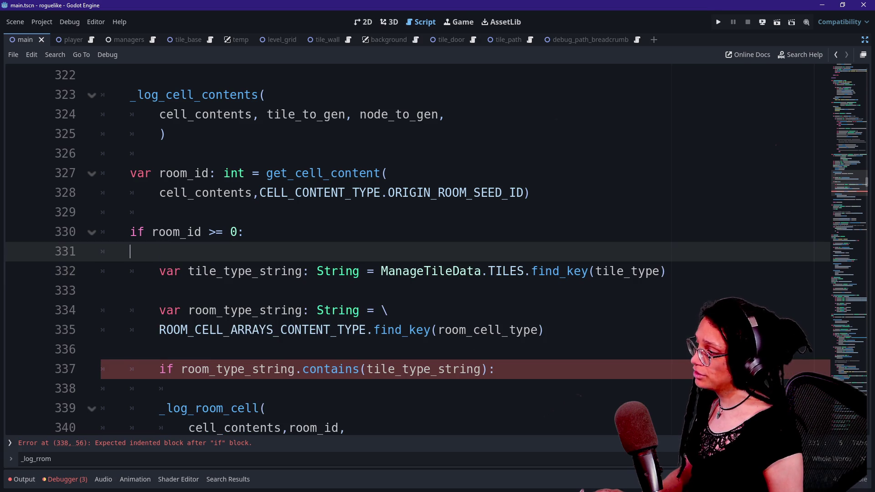
key(Delete)
Step: Make tile_type_string call find_key on tile_to_gen, wrapped onto two lines with a backslash
drag(605, 252, 661, 252)
key(BackSpace)
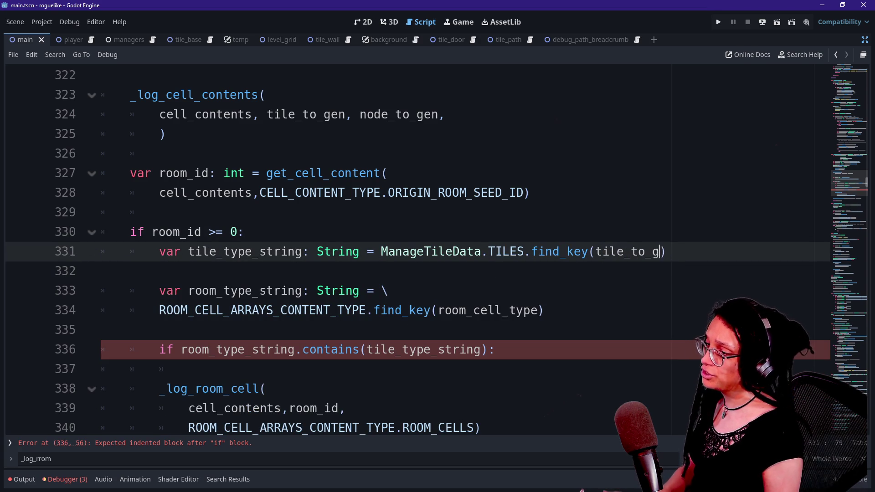
text(en)
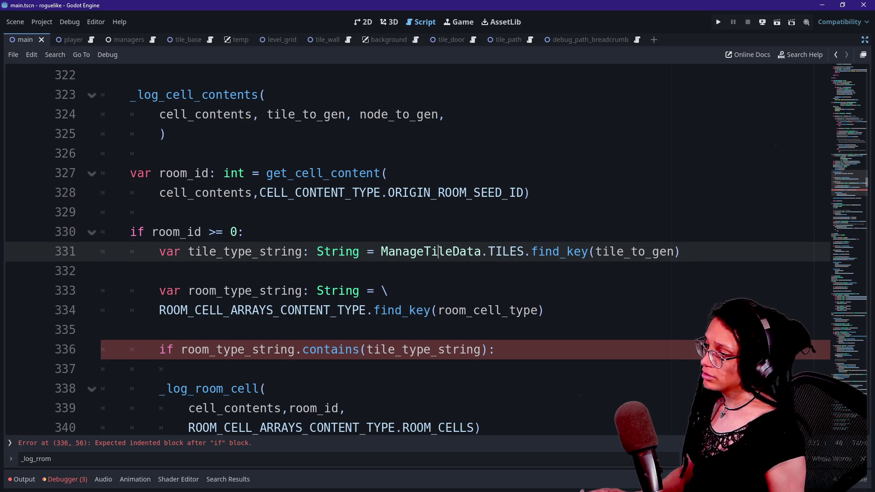
text(\)
key(Return)
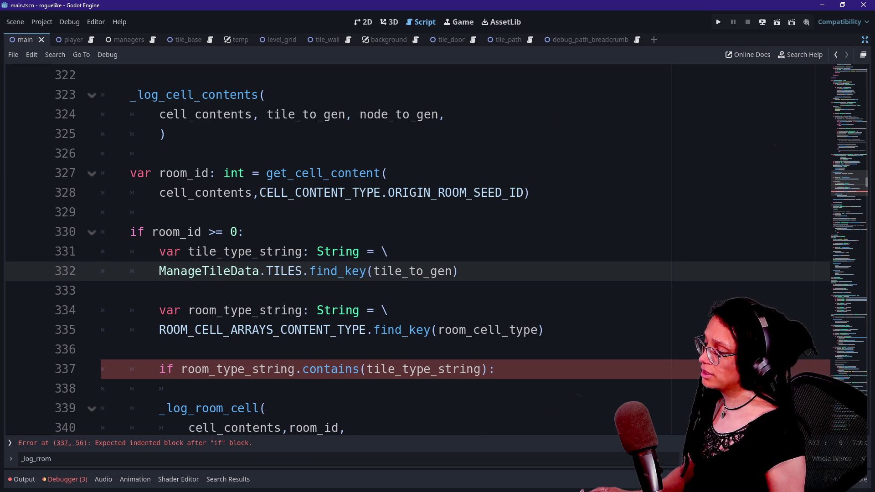
scroll(411, 251, down, 1)
click(331, 270)
click(360, 251)
click(352, 271)
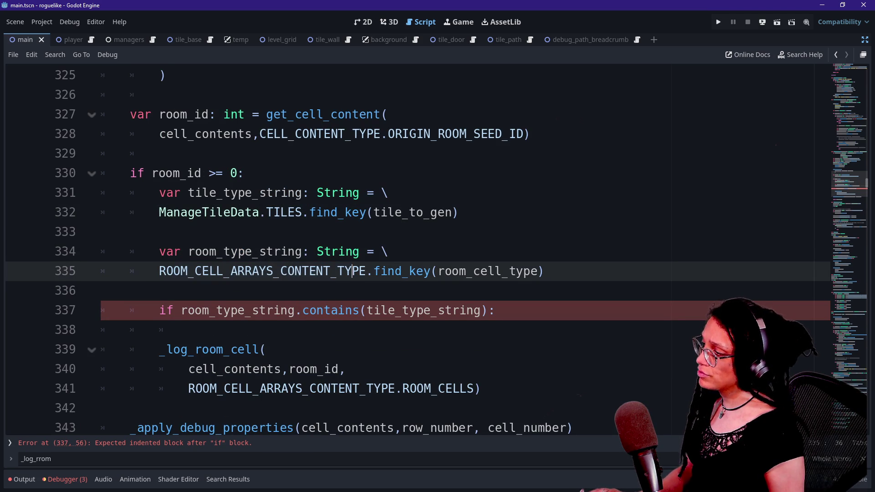
drag(352, 271, 445, 271)
click(445, 270)
mouse_move(338, 252)
click(288, 251)
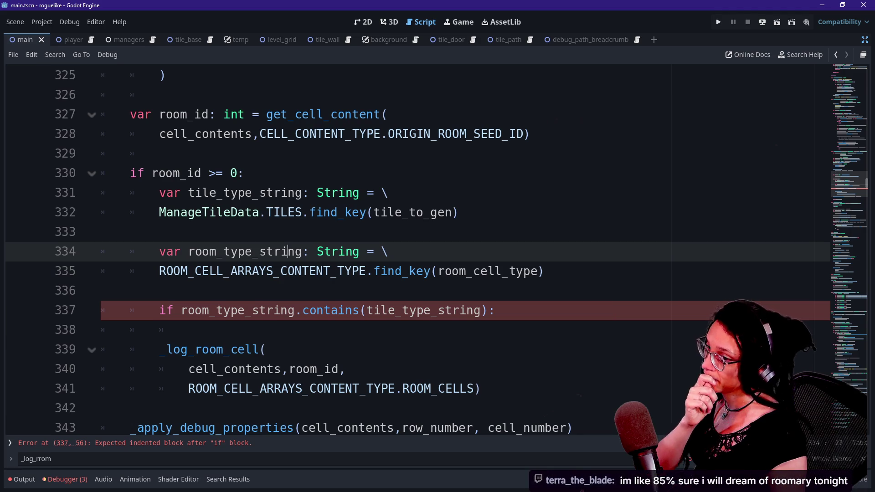
key(Down)
key(Down)
key(Down)
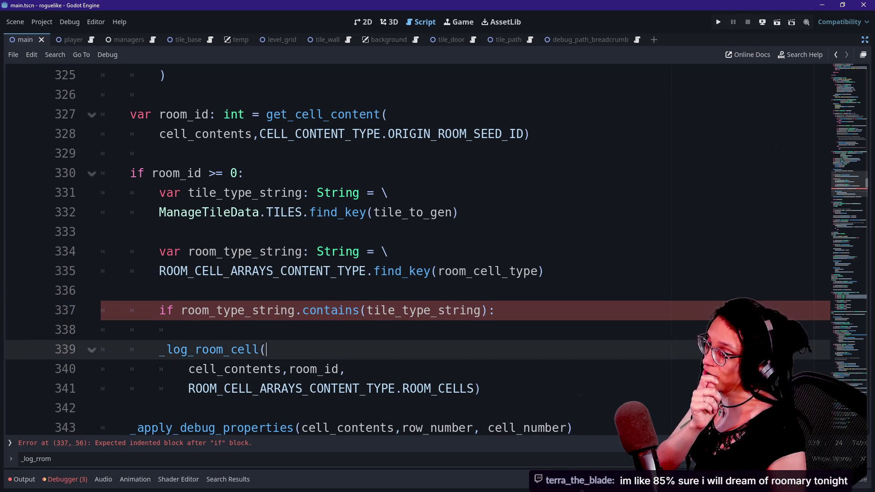
key(Down)
key(Down)
key(Down)
key(Up)
key(Up)
key(Up)
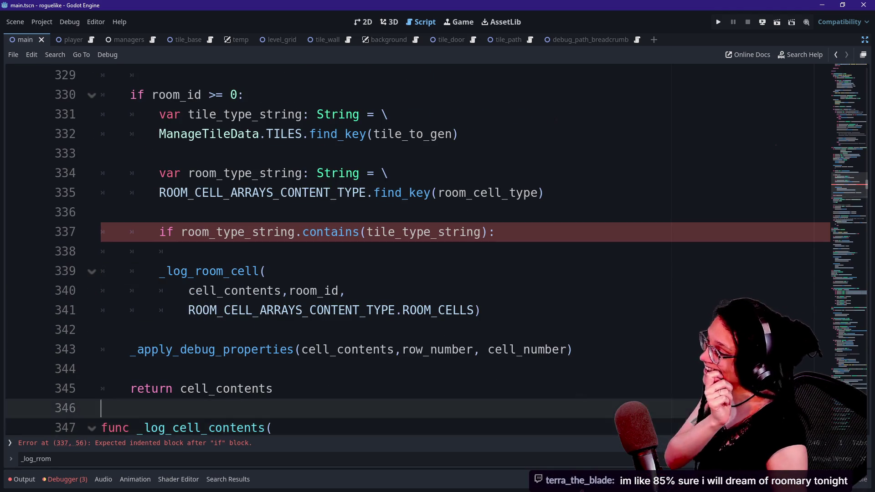
key(Up)
key(Up)
key(Up)
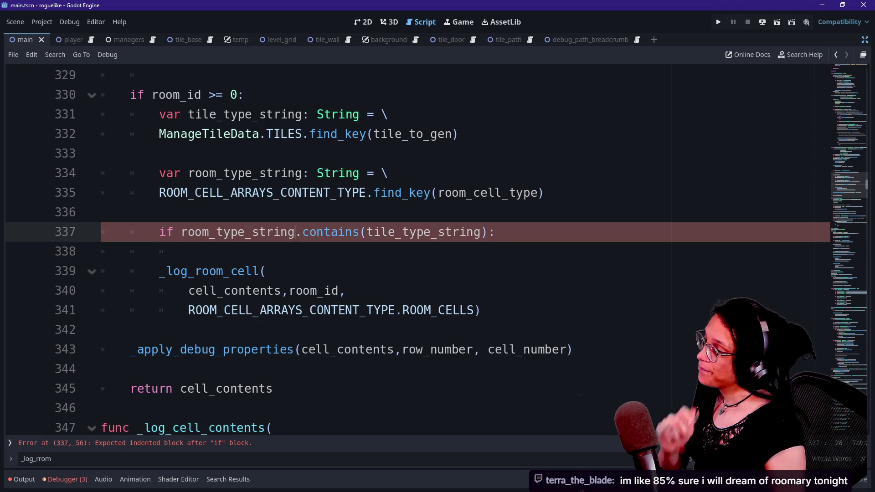
key(Up)
click(446, 193)
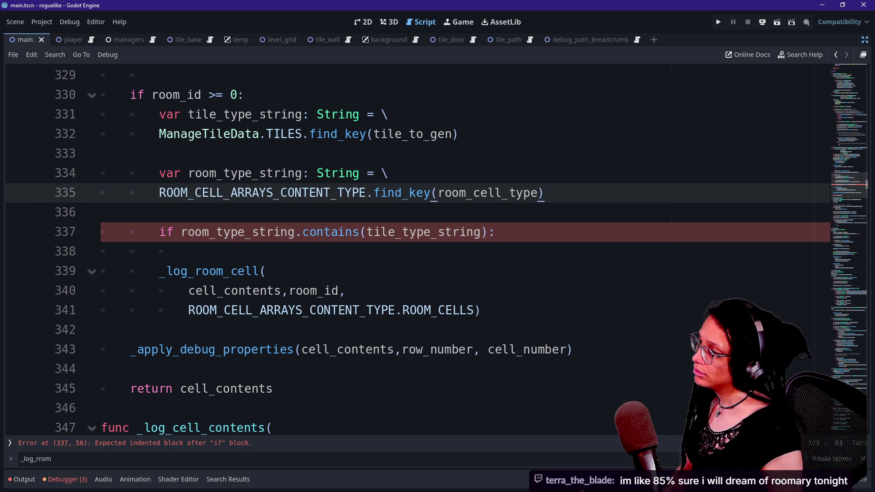
scroll(392, 205, up, 2)
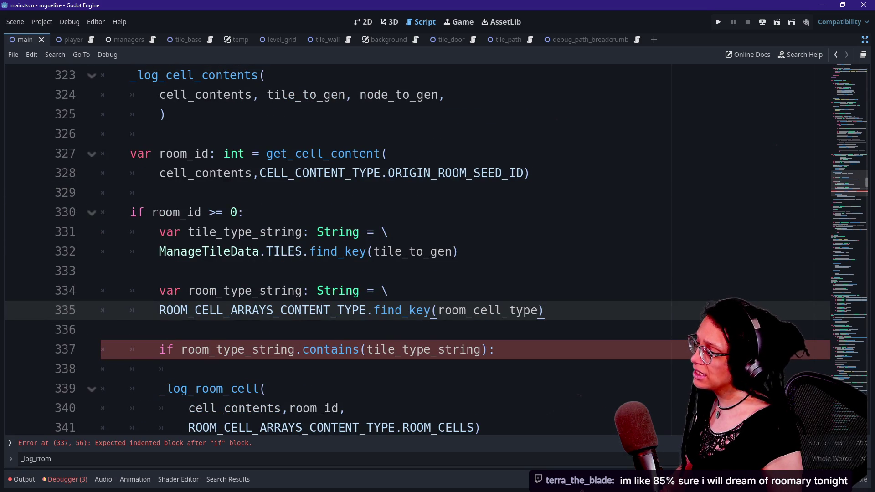
scroll(410, 250, up, 5)
scroll(411, 251, down, 6)
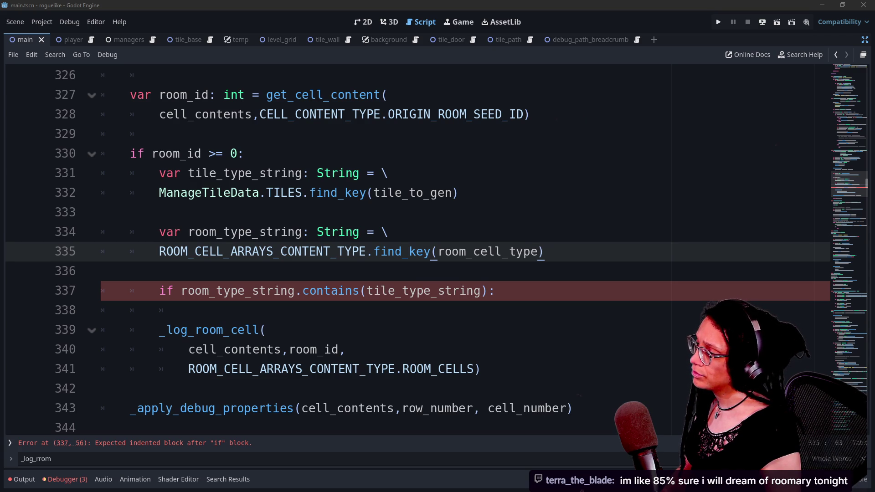
drag(163, 173, 543, 251)
click(352, 193)
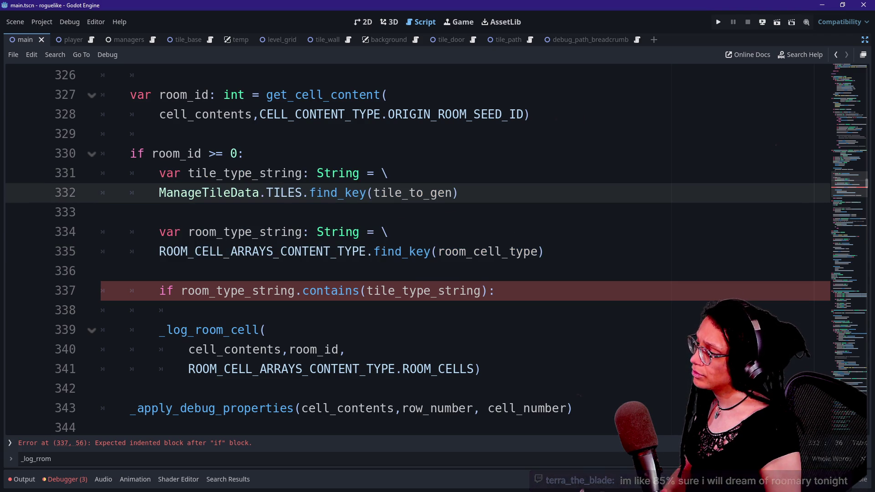
click(545, 251)
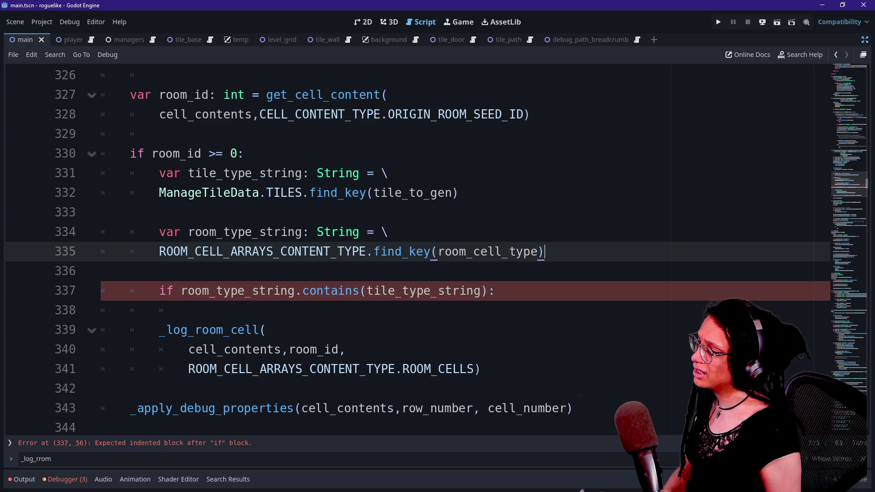
click(101, 213)
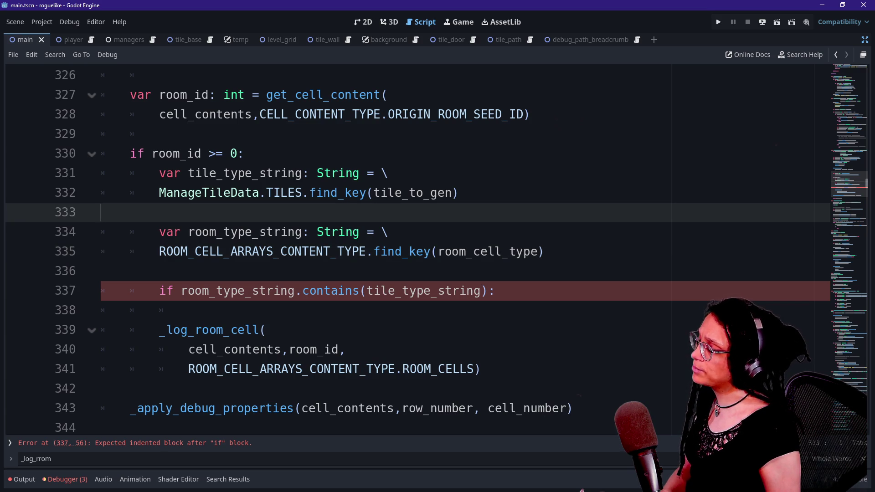
key(BackSpace)
Step: Start an unfinished 'for' line above room_type_string
key(Return)
key(Return)
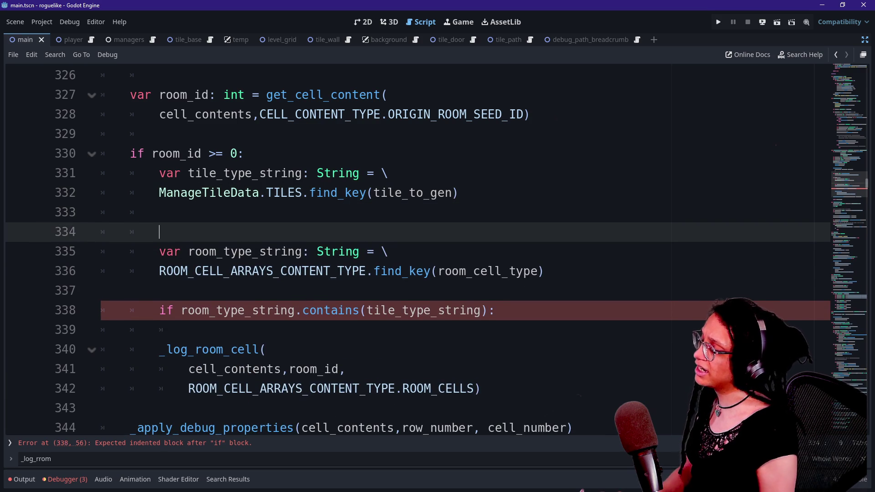
text(got)
key(BackSpace)
key(BackSpace)
key(BackSpace)
text(fo)
scroll(438, 251, up, 2)
scroll(438, 250, down, 1)
Step: Insert an unfinished 'var' line after the tile string, above the for line
click(459, 251)
key(Return)
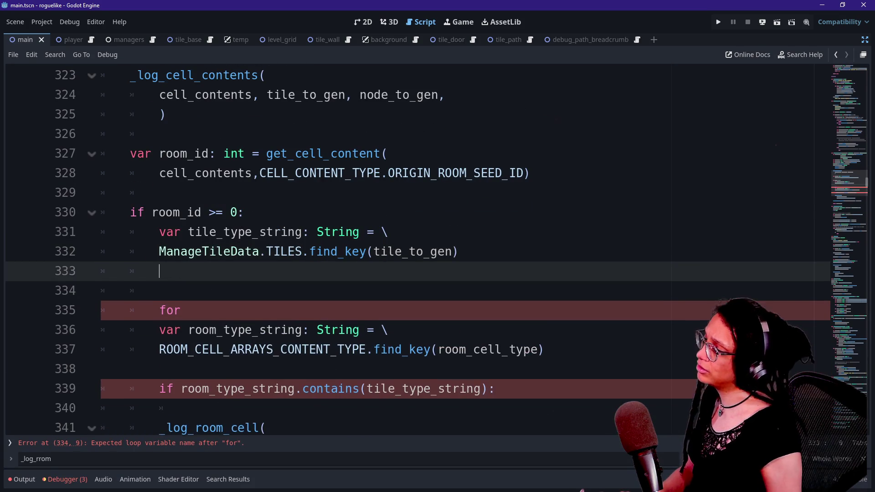
key(Return)
text(va)
key(BackSpace)
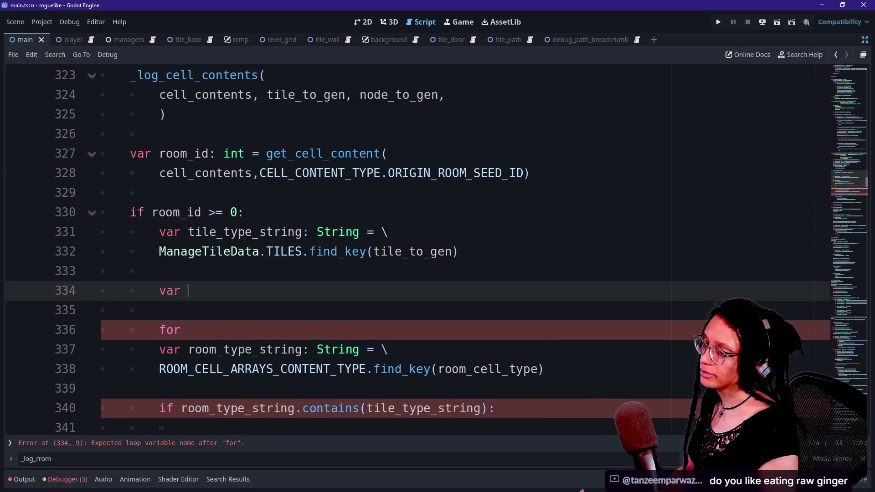
scroll(438, 251, down, 1)
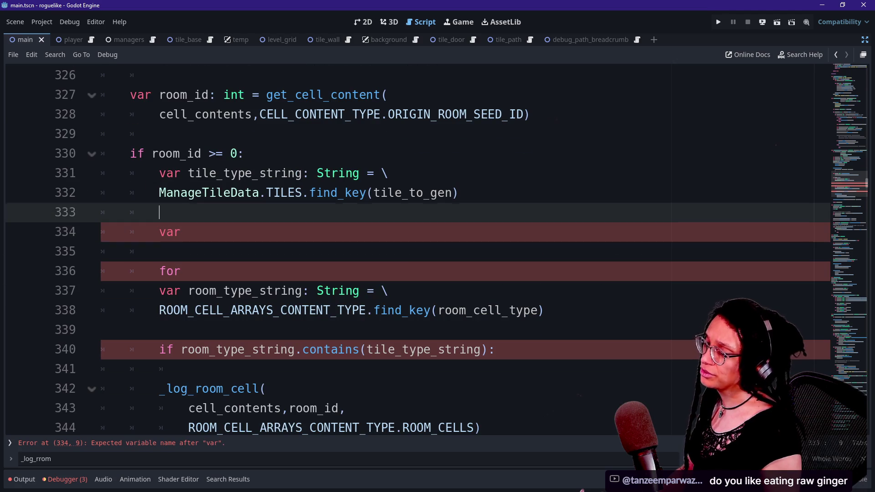
key(Up)
key(Down)
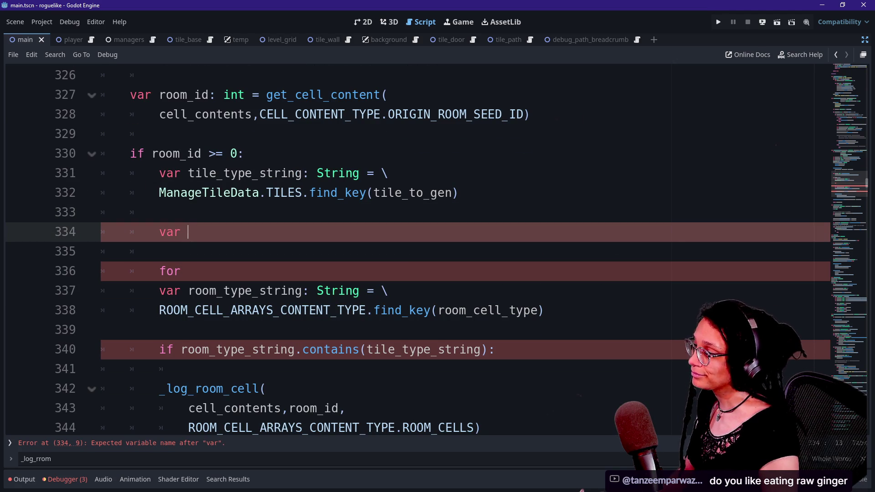
click(102, 252)
click(188, 232)
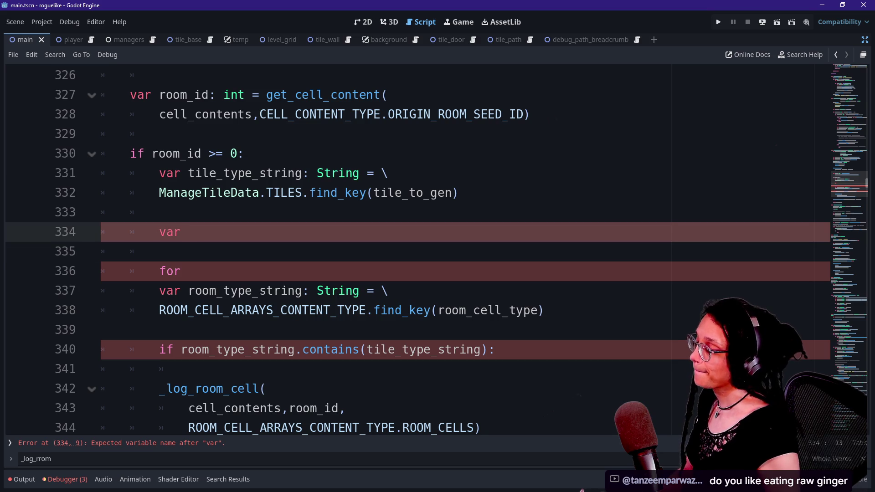
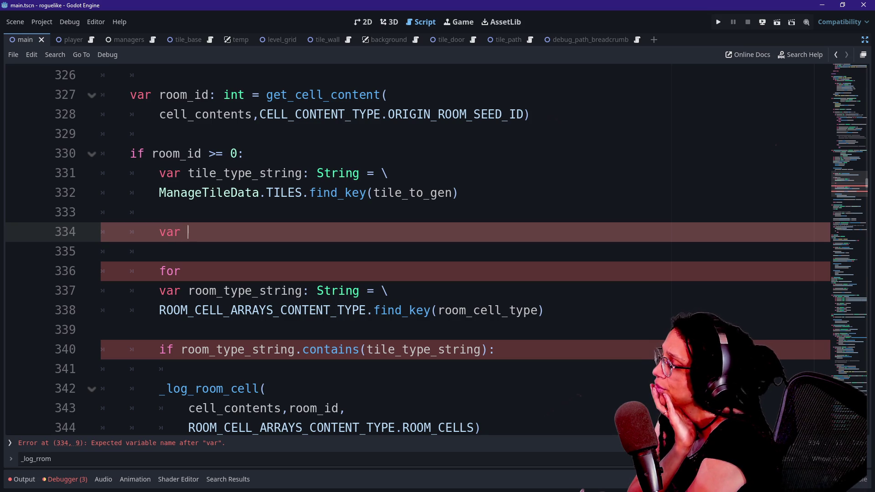
Step: Declare 'var room_type_enum: ROOM_CELL_ARRAYS_CONTENT_TYPE' on line 334 via autocomplete
key(BackSpace)
key(BackSpace)
key(BackSpace)
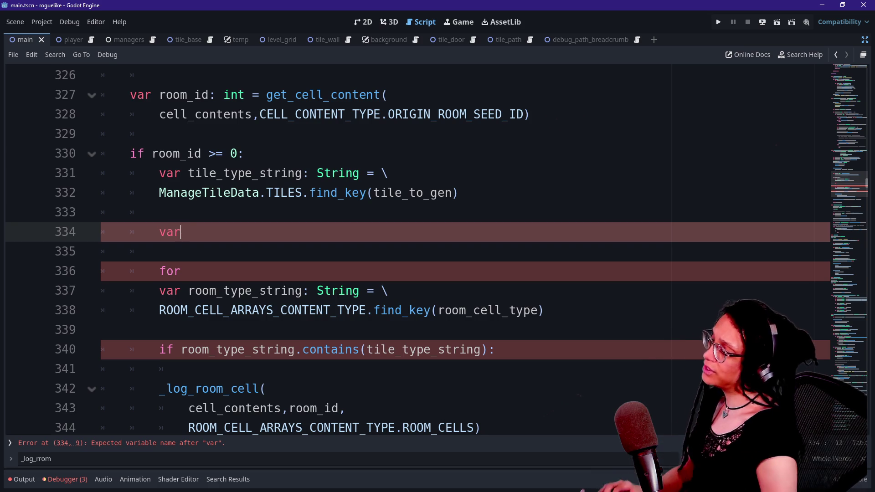
text(for)
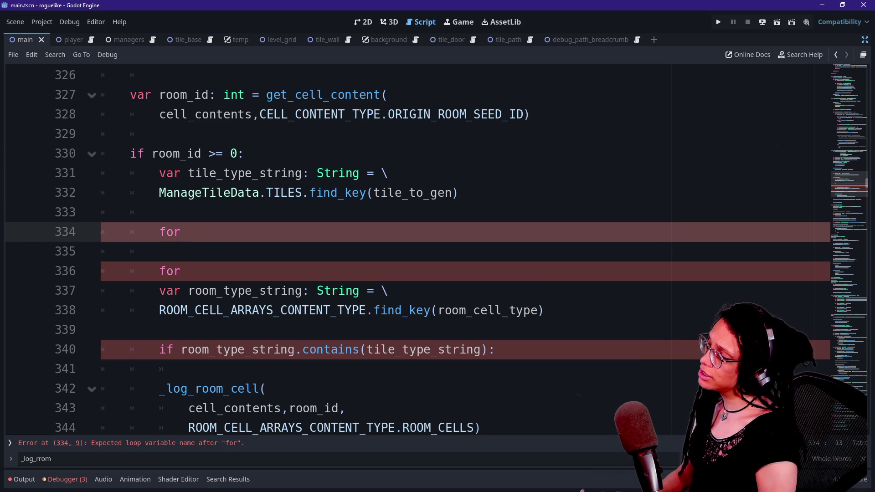
key(BackSpace)
key(BackSpace)
key(BackSpace)
text(var)
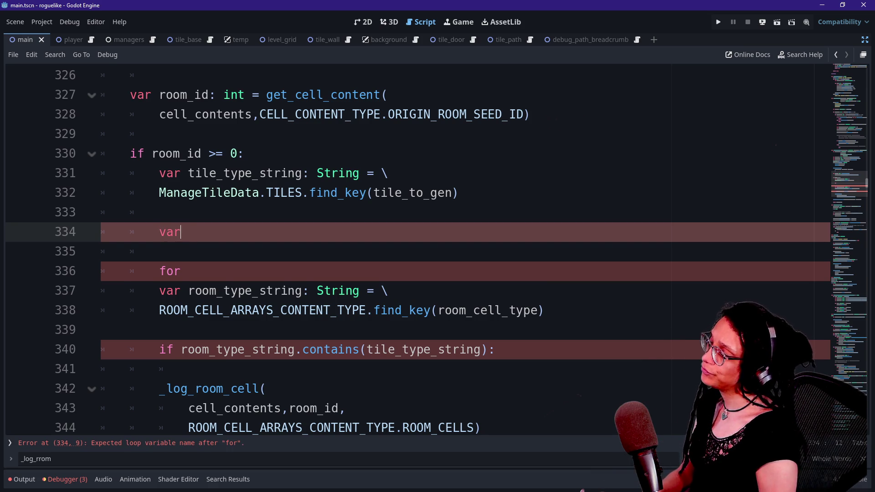
key(BackSpace)
key(BackSpace)
key(BackSpace)
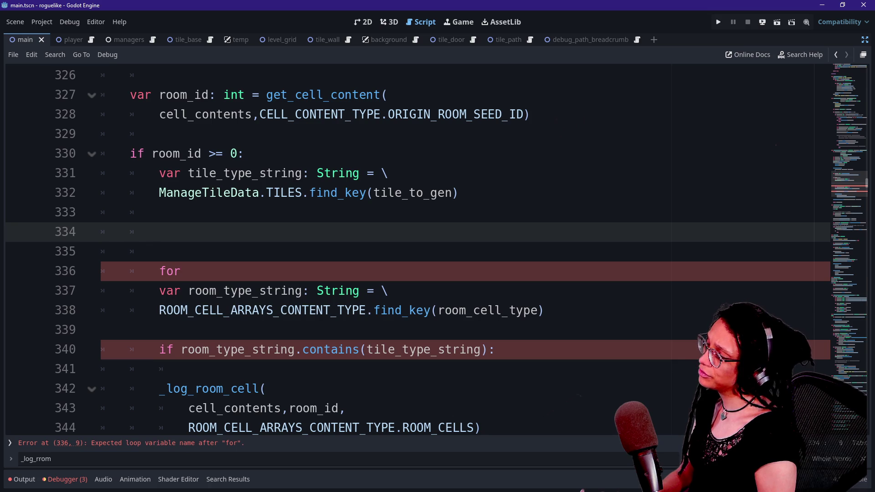
text(var r)
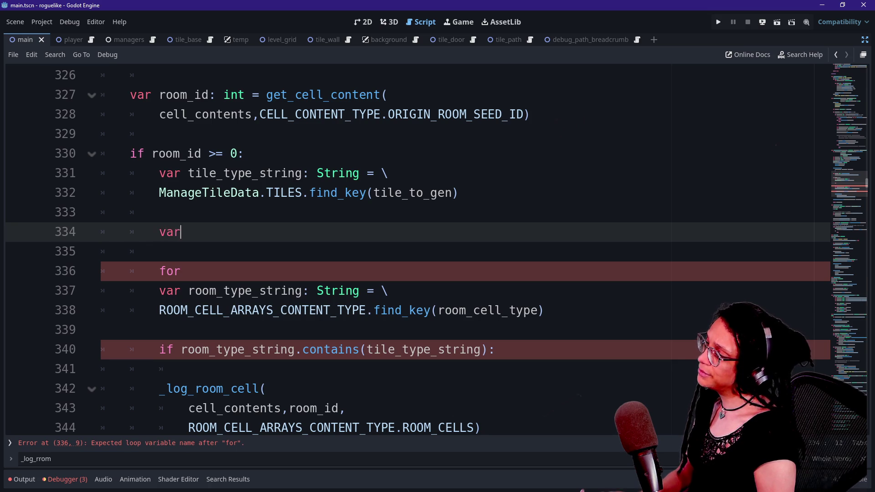
key(BackSpace)
text(enum)
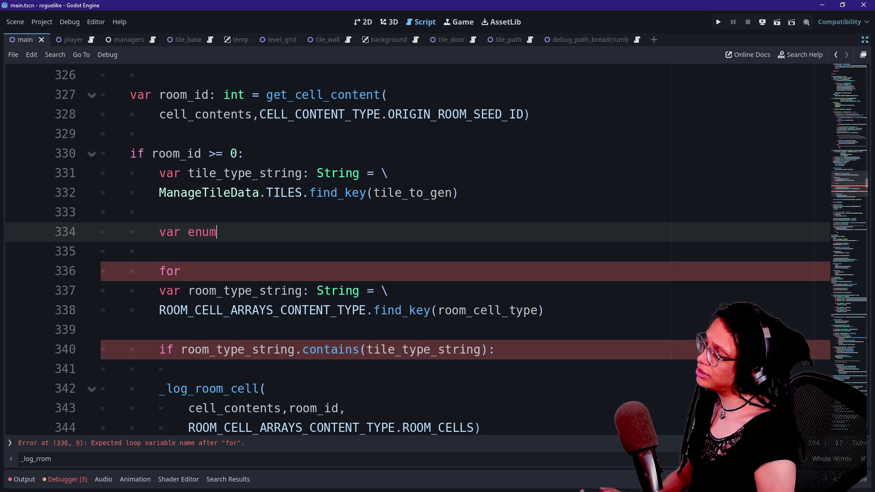
key(BackSpace)
key(BackSpace)
key(BackSpace)
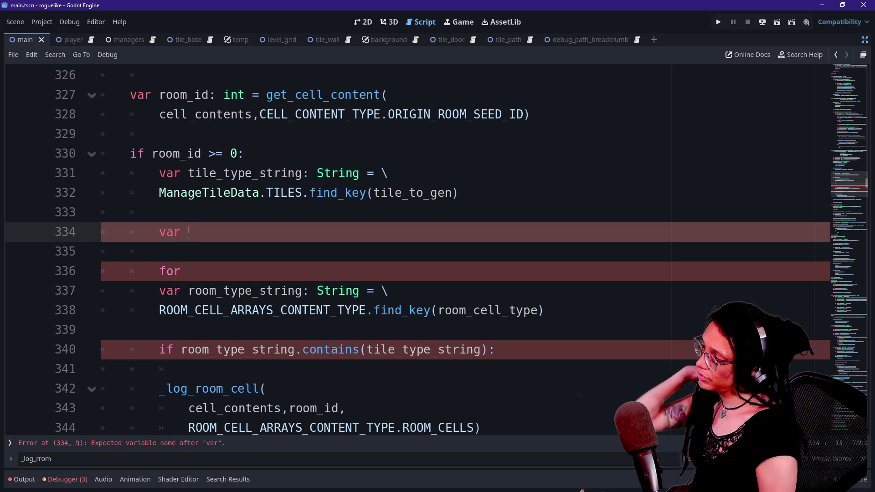
text(ro)
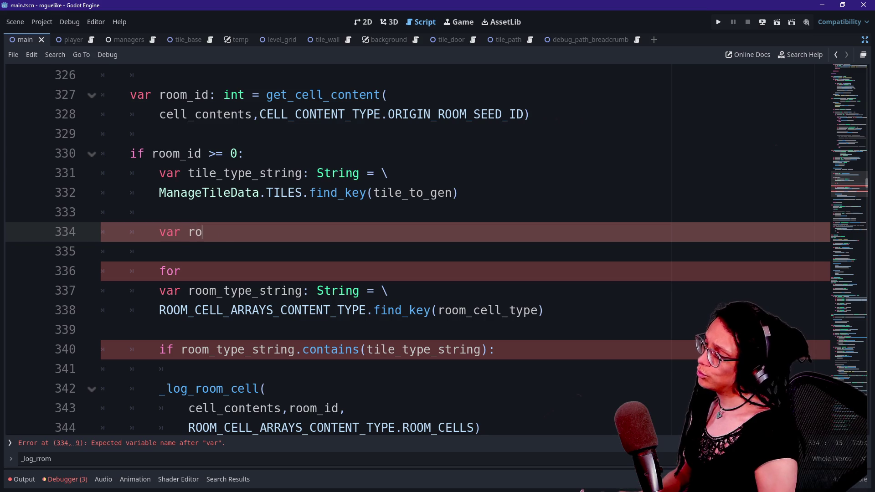
text(om_type_enum: )
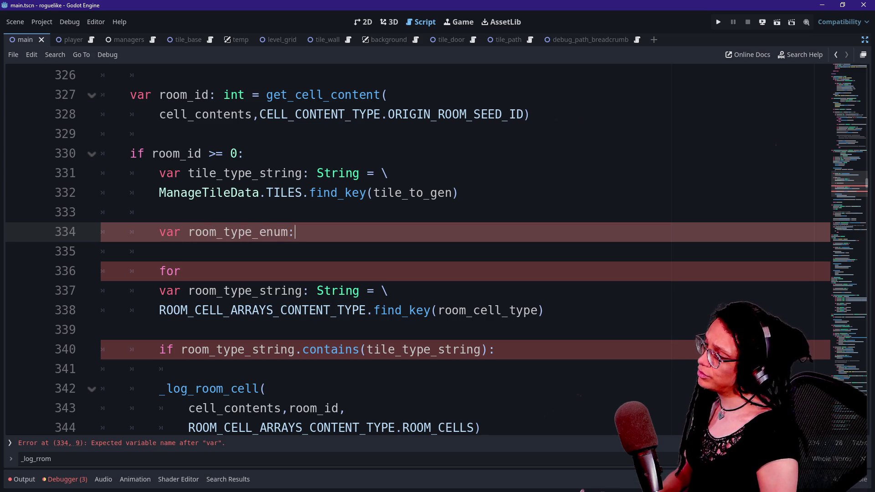
text(ROOM)
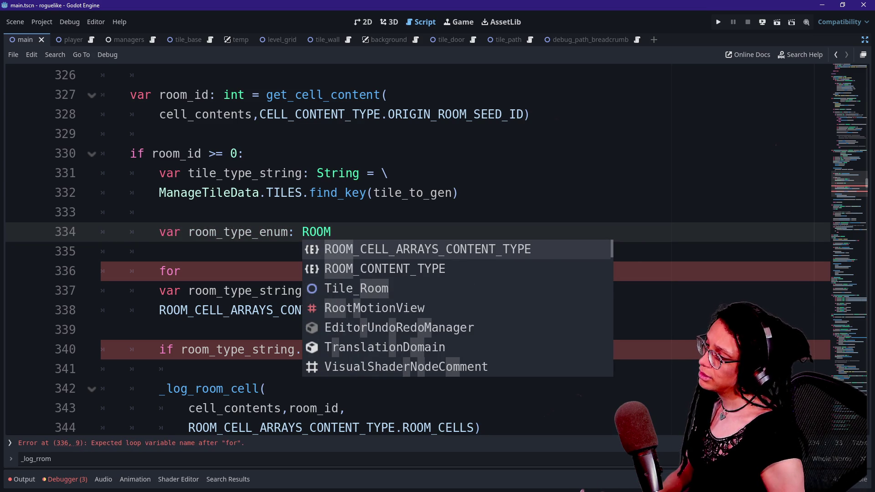
key(Return)
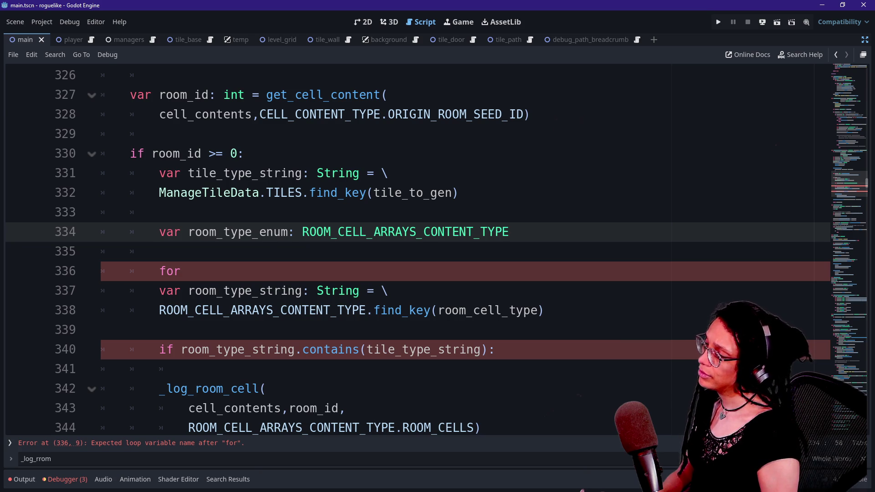
Step: Delete the blank line below the declaration, leaving the caret at the end of the for line
click(160, 252)
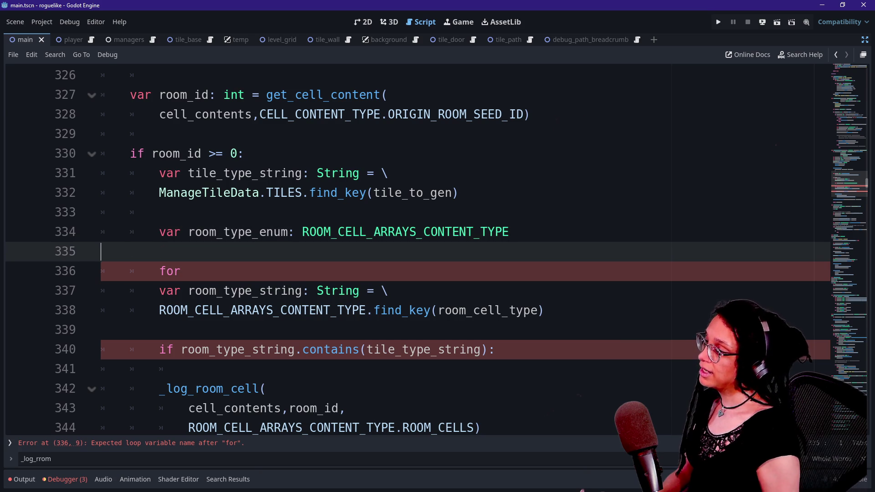
key(BackSpace)
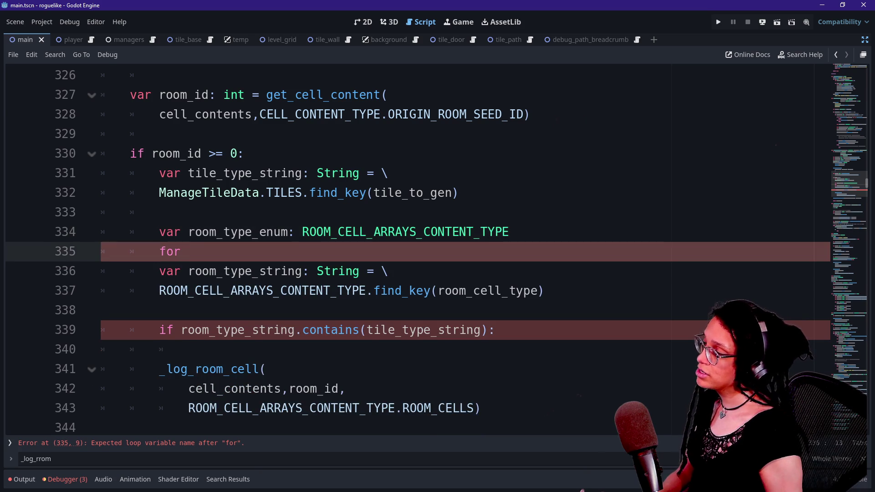
key(Return)
key(Up)
key(Up)
key(Down)
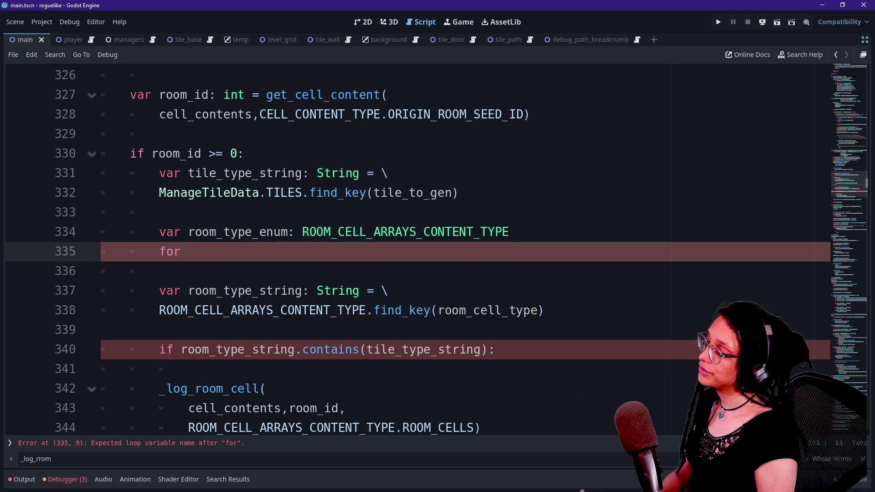
text(RO)
key(BackSpace)
key(BackSpace)
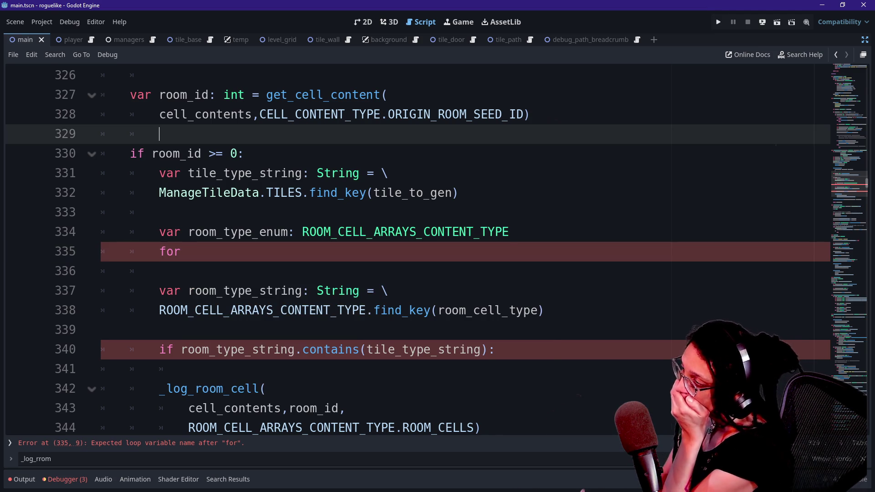
click(195, 134)
click(324, 291)
click(188, 251)
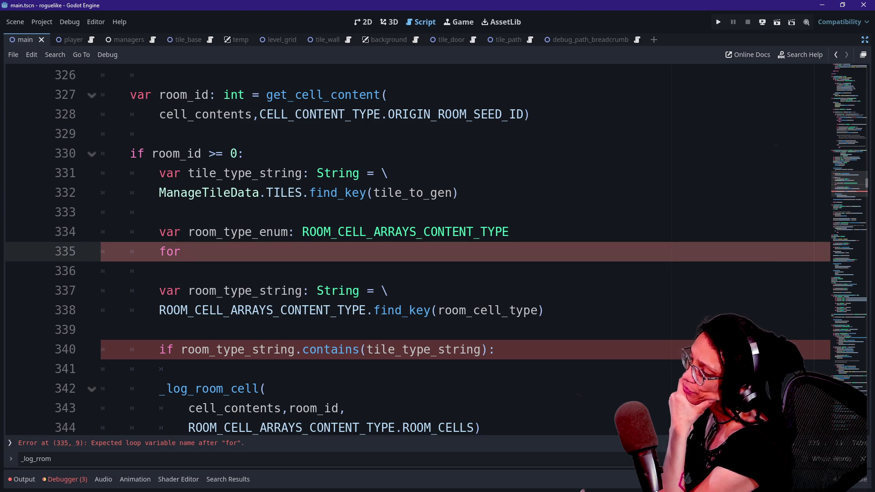
drag(302, 231, 159, 271)
click(160, 271)
click(187, 252)
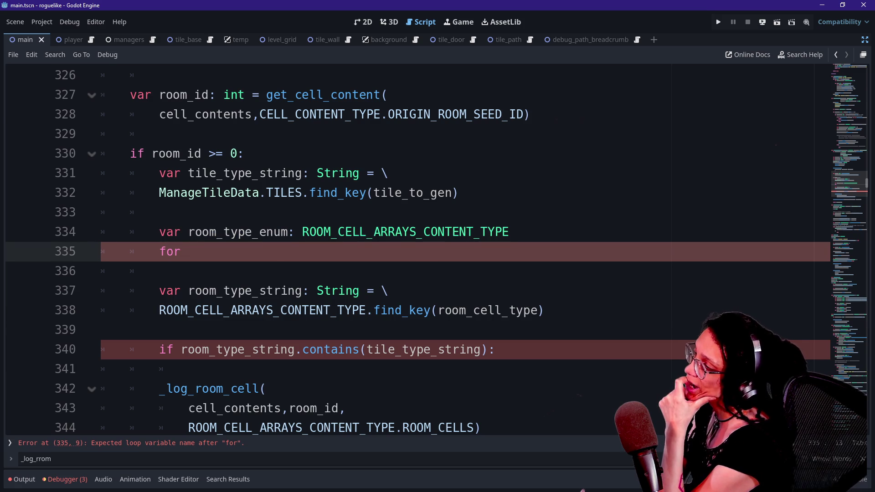
scroll(410, 251, up, 4)
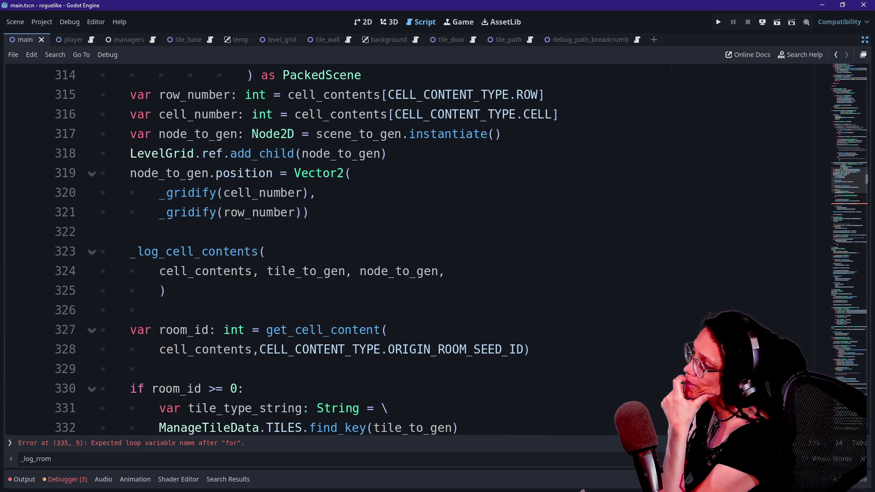
click(266, 252)
key(Up)
key(Up)
key(Up)
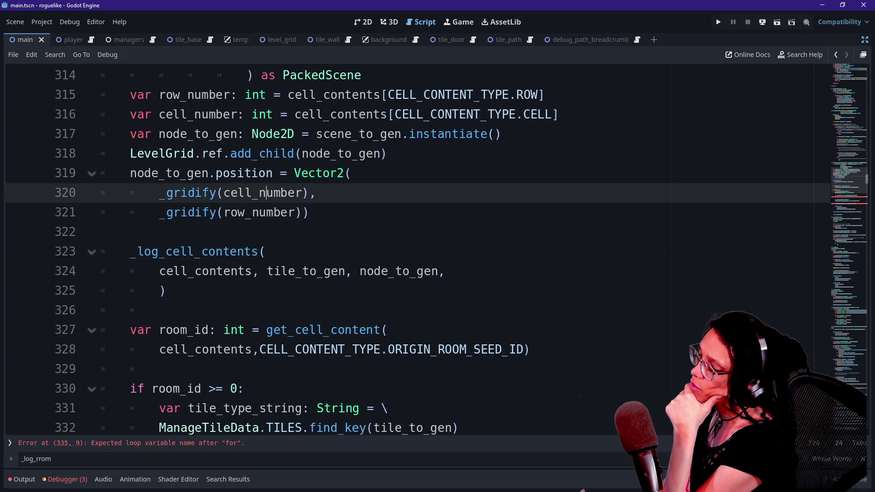
scroll(410, 250, up, 5)
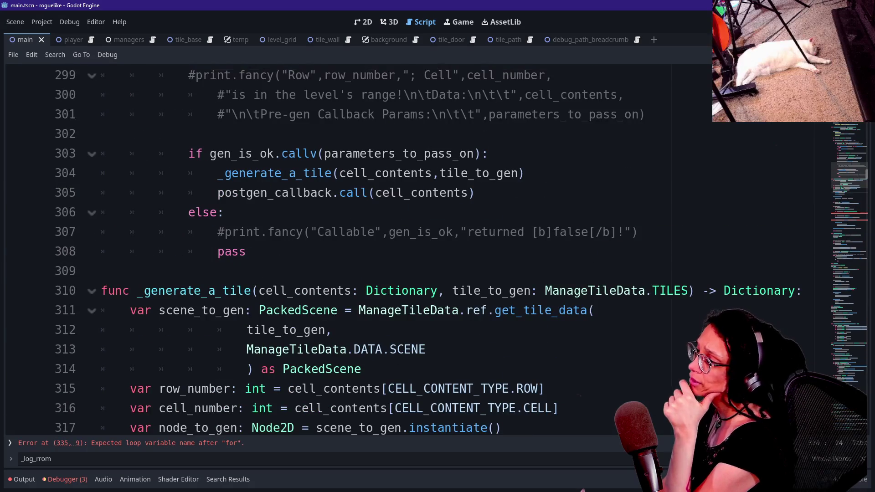
drag(359, 310, 332, 330)
click(333, 330)
key(Down)
key(Up)
key(Up)
key(Up)
key(Up)
key(Up)
key(Up)
key(Up)
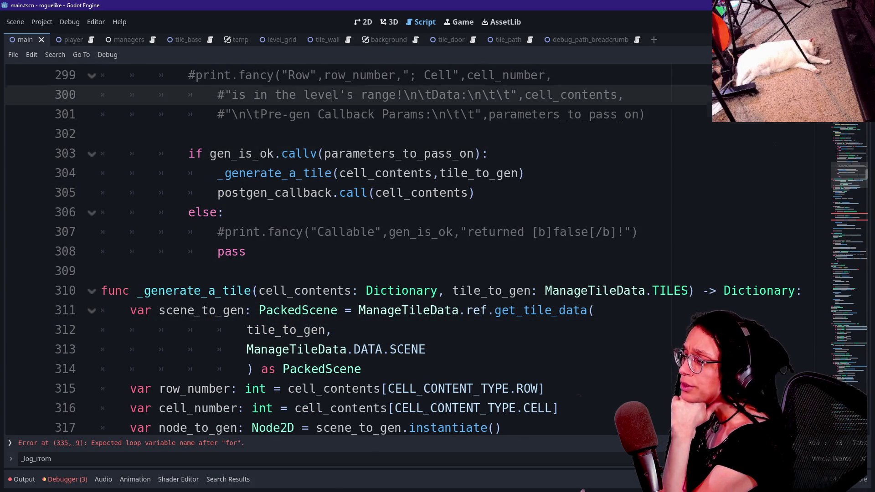
key(Down)
key(Down)
key(Down)
key(Down)
key(Down)
key(Down)
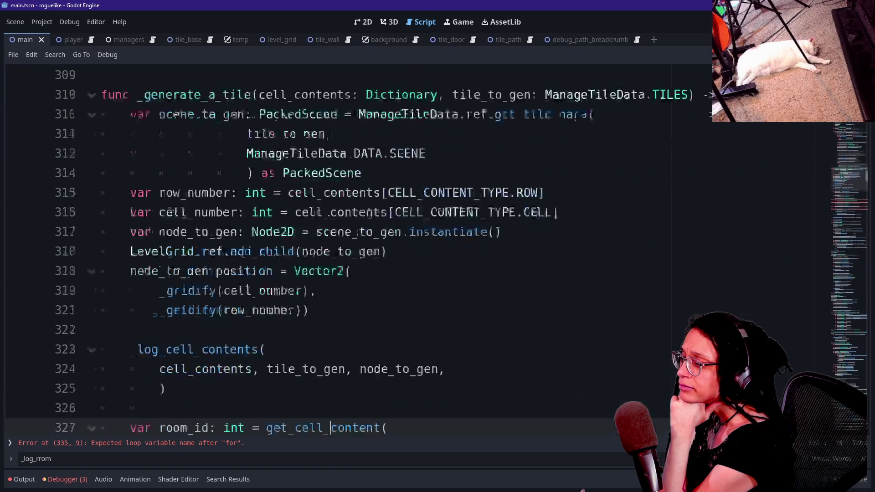
key(Down)
key(Down)
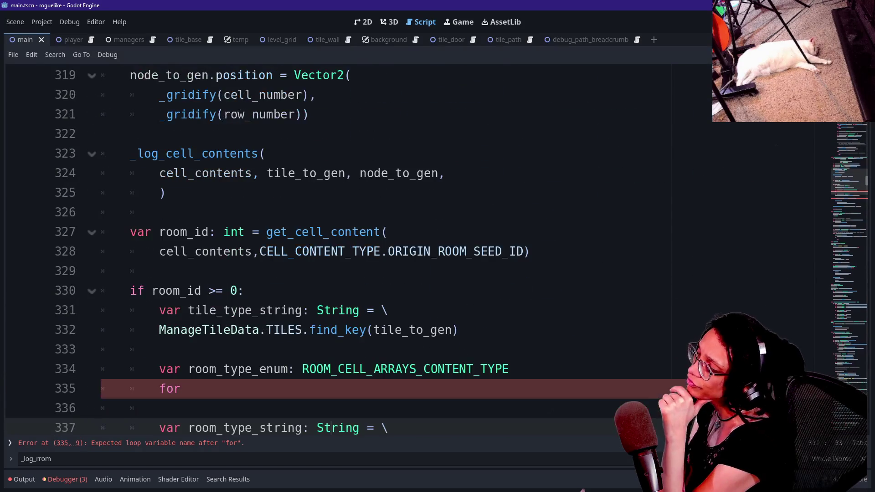
click(195, 389)
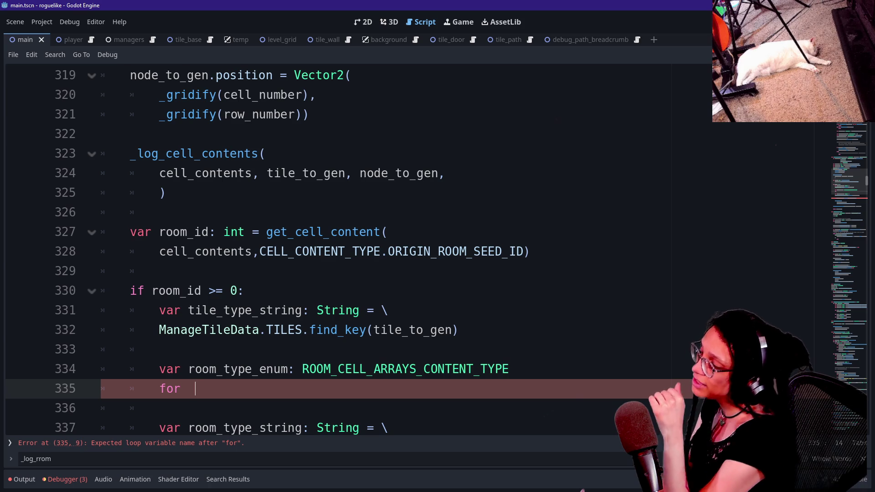
Step: Delete the tile-type and enum lines following the room_id >= 0 check
key(Down)
key(shift+Up)
key(shift+Up)
key(shift+Up)
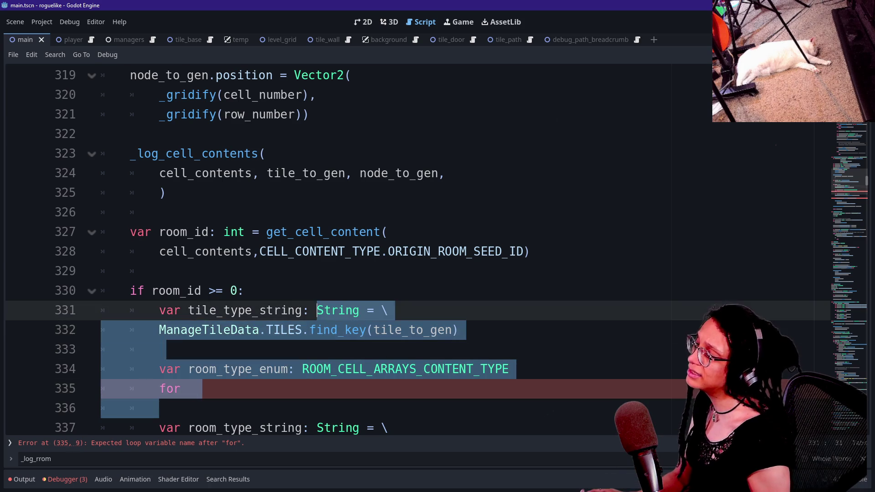
key(shift+Down)
key(shift+End)
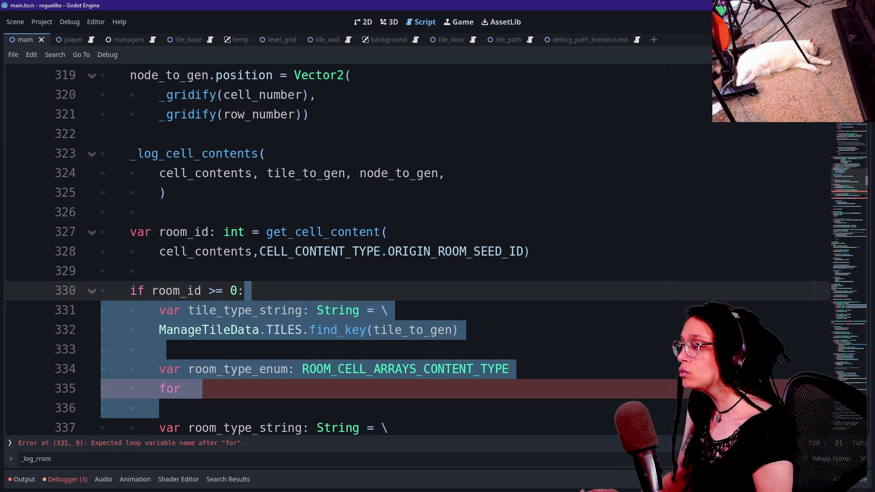
key(BackSpace)
Step: Delete the room_type_string and contains lines, leaving only _log_room_cell, and save the script
scroll(419, 250, down, 1)
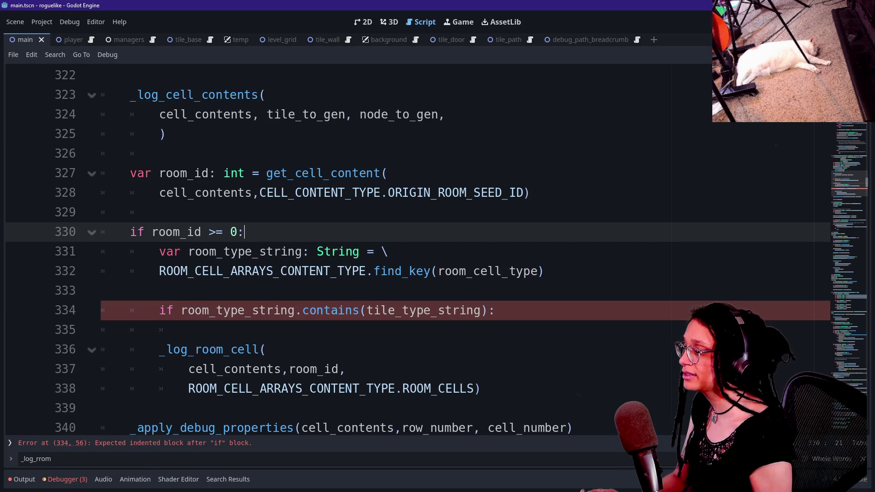
key(shift+Down)
key(shift+Down)
key(BackSpace)
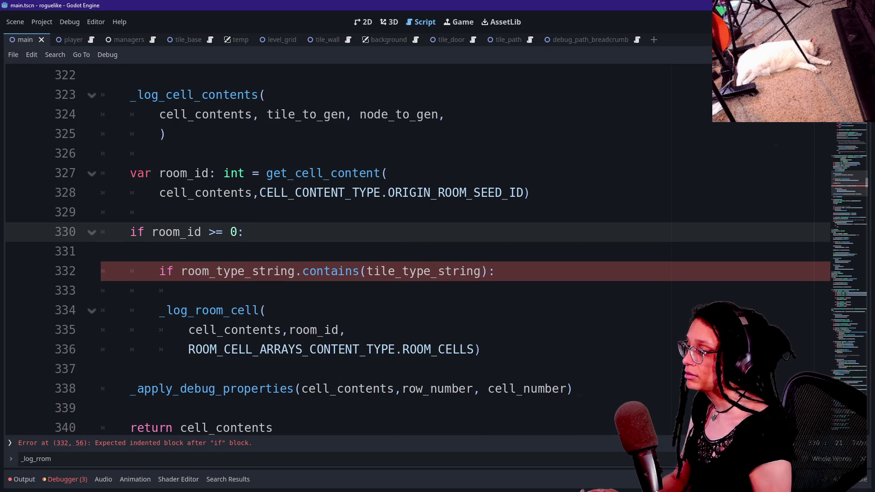
key(Down)
key(Down)
key(shift+Up)
key(shift+Up)
key(BackSpace)
key(ctrl+s)
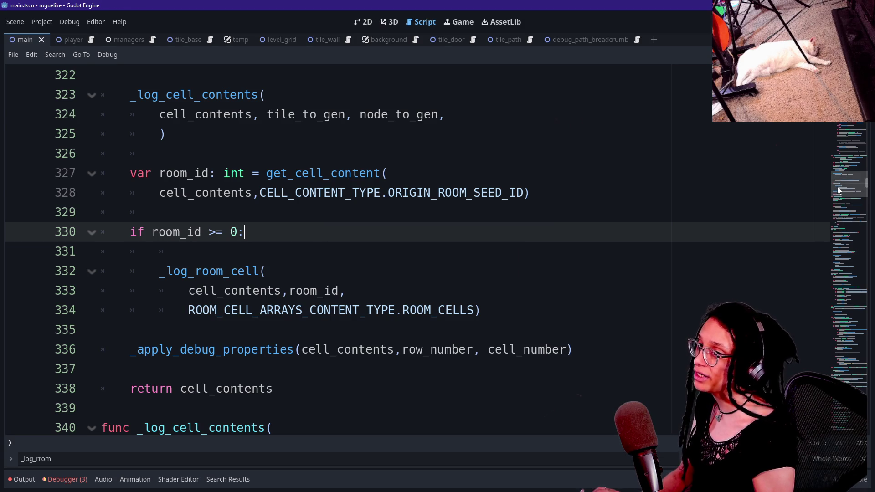
key(alt+Tab)
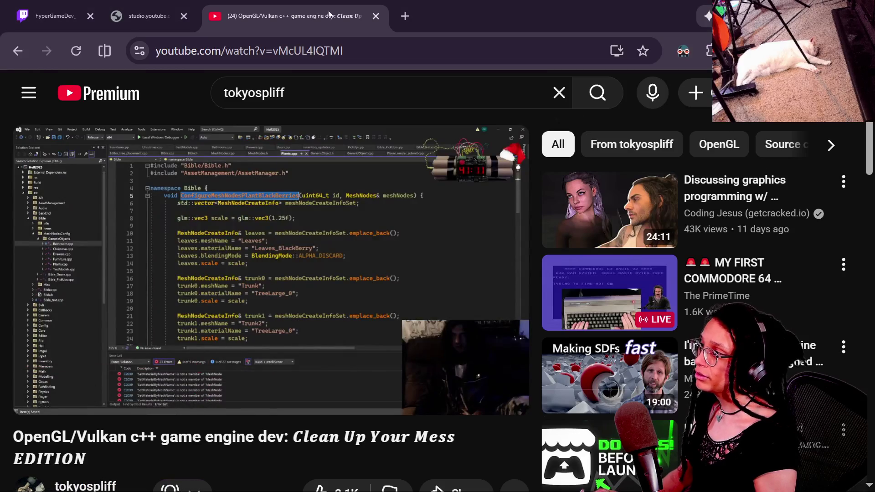
Step: Close the YouTube, Bluesky, date quiz and Gemini tabs, ending on the roguelike-wip game page
click(375, 16)
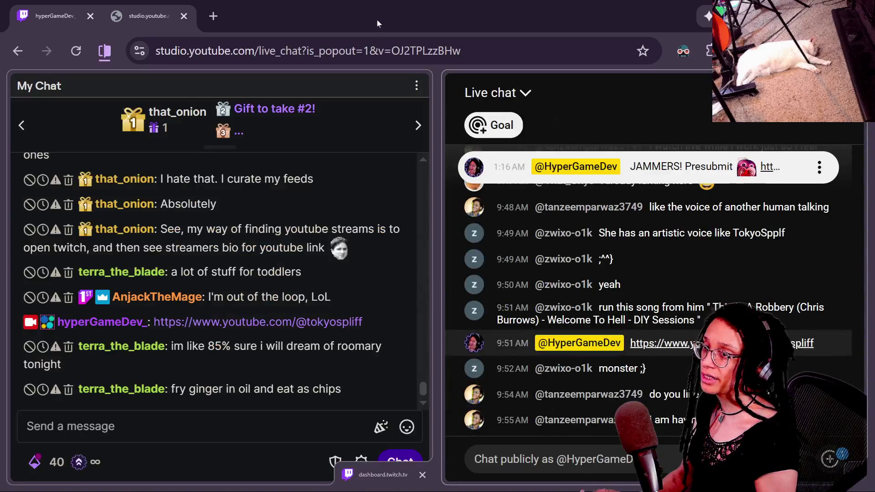
key(alt+Tab)
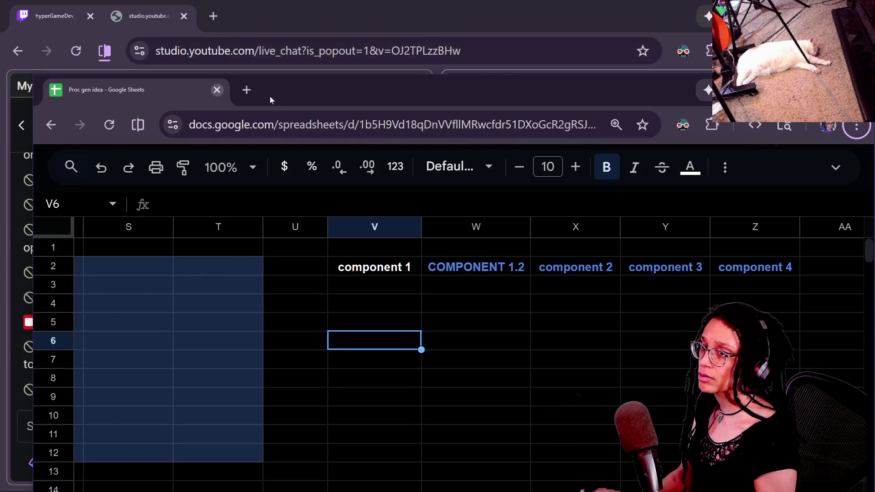
key(alt+Tab)
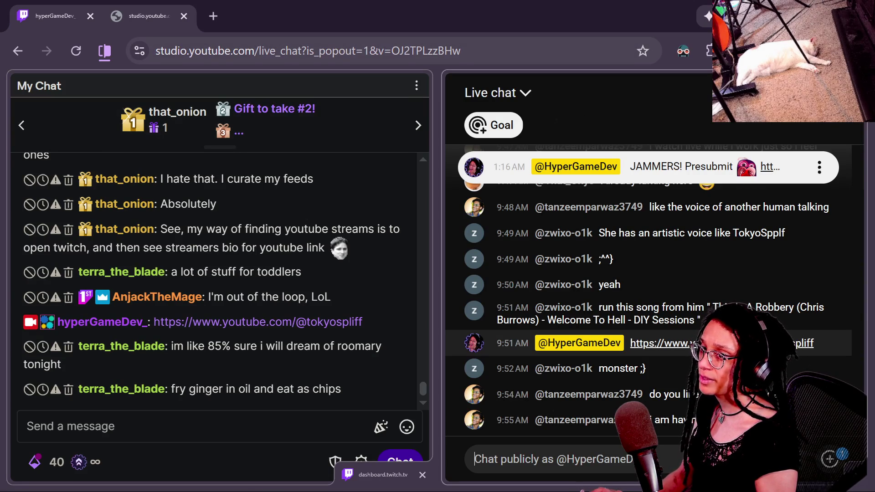
key(alt+Tab)
click(514, 16)
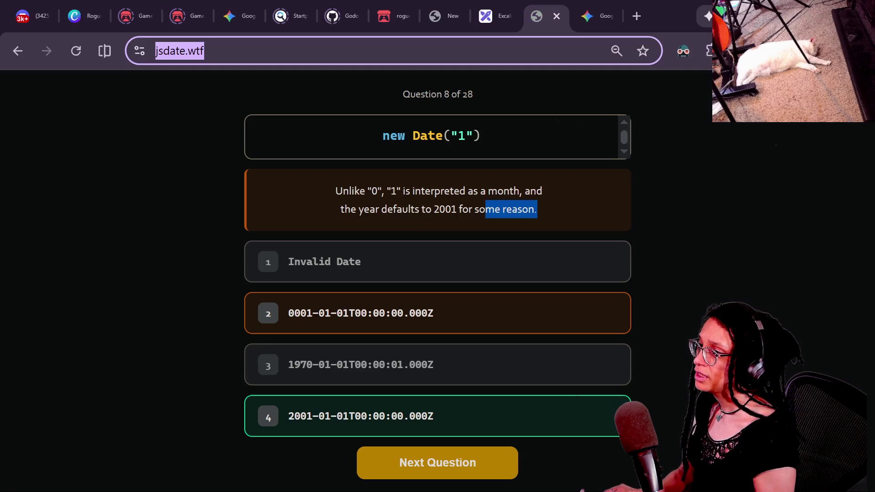
click(514, 16)
key(ctrl+w)
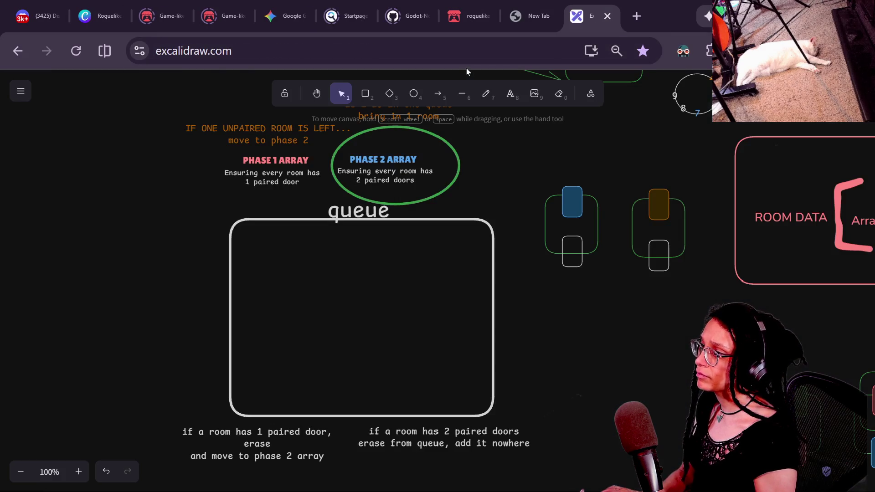
click(444, 5)
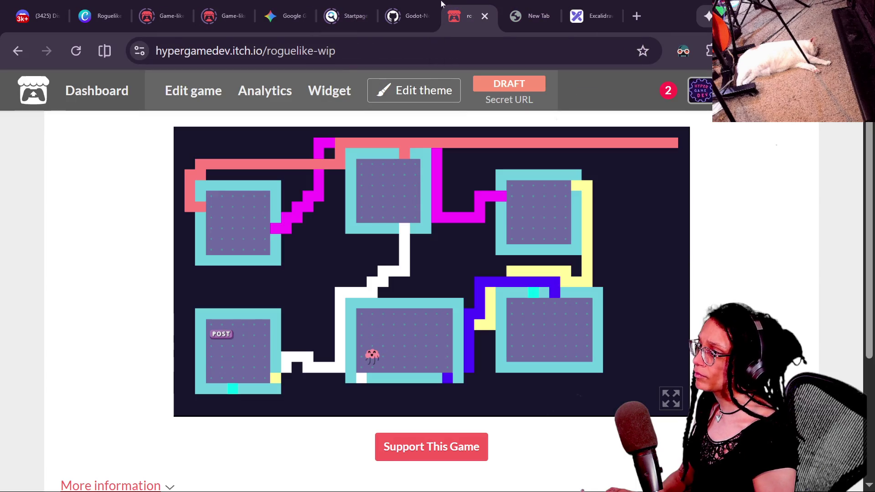
Step: Play the roguelike-wip build fullscreen to inspect tiles, exit, reload the page, and return to Godot
click(670, 397)
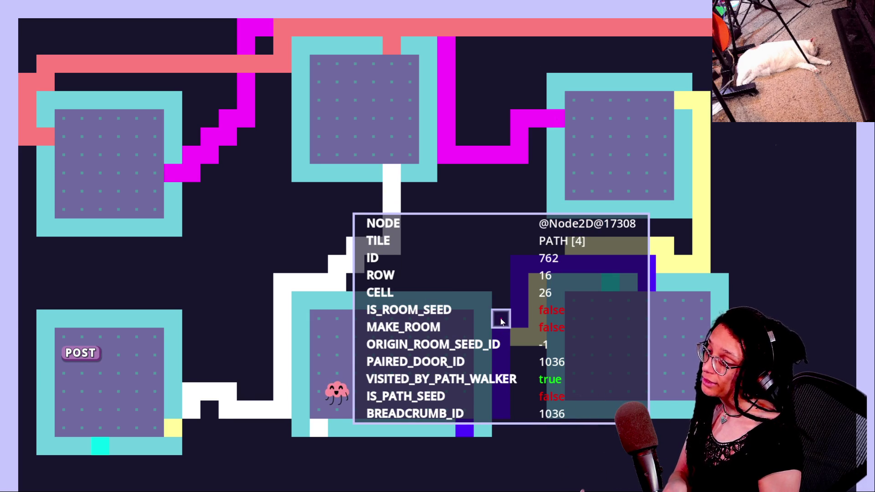
click(435, 54)
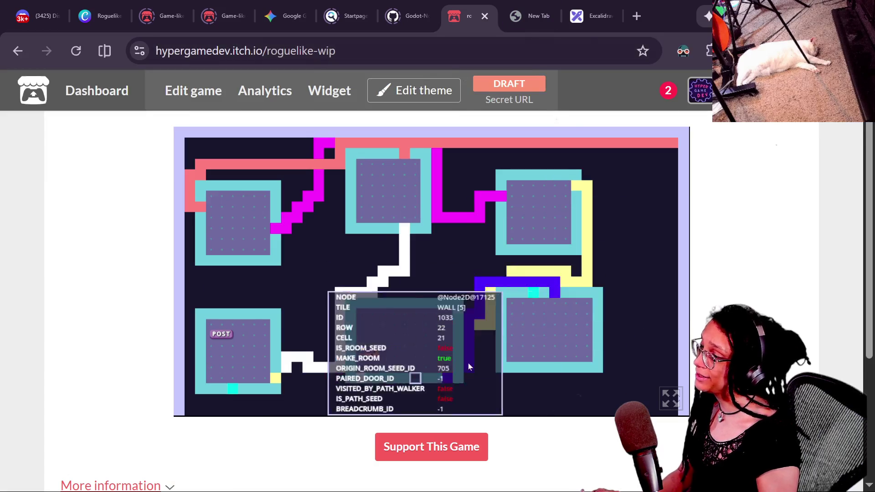
click(76, 50)
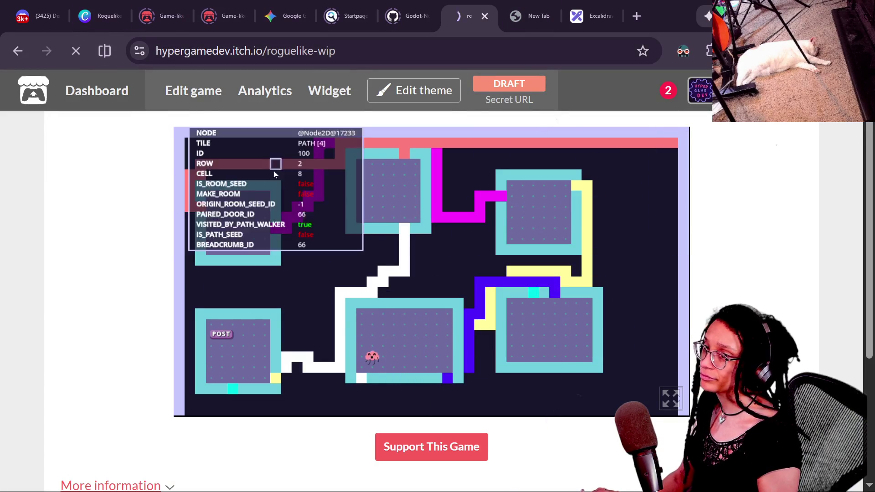
key(alt+Tab)
drag(188, 251, 167, 134)
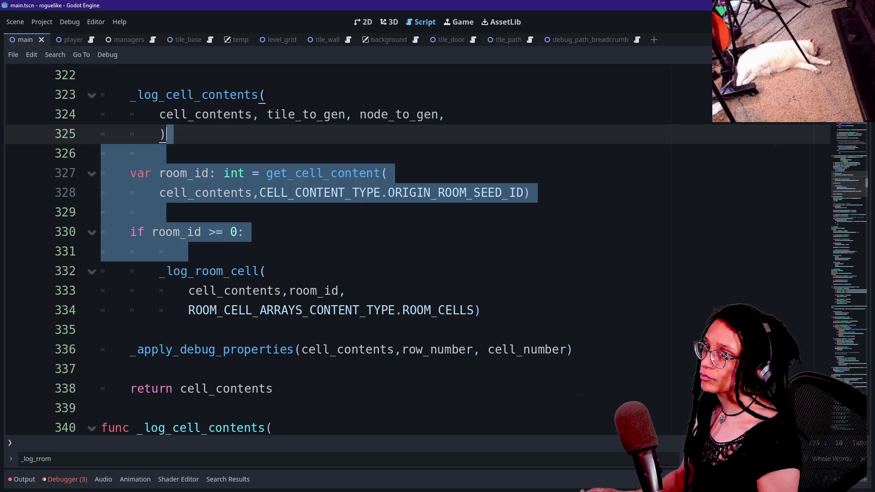
Step: Clear the code selection and scroll through the export variables to the CELL_CONTENT_TYPE enum
scroll(203, 134, up, 20)
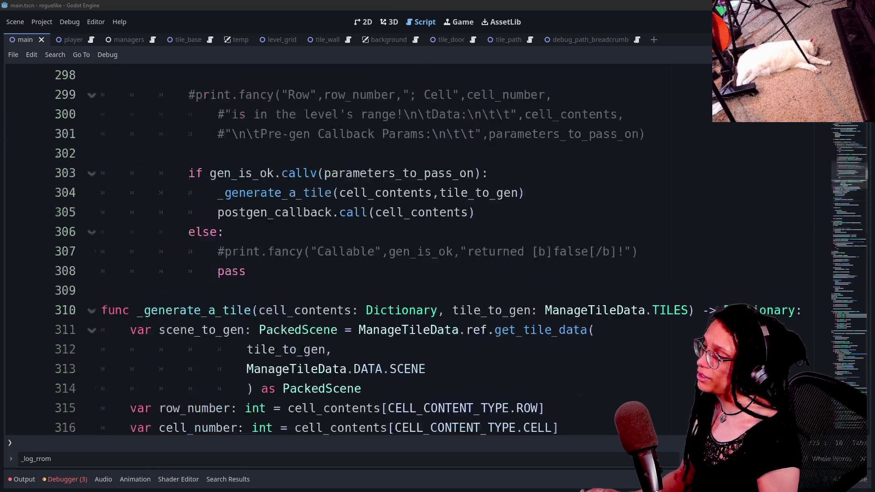
shift+click(202, 133)
scroll(203, 133, down, 12)
click(415, 165)
scroll(415, 164, up, 4)
click(415, 165)
click(415, 204)
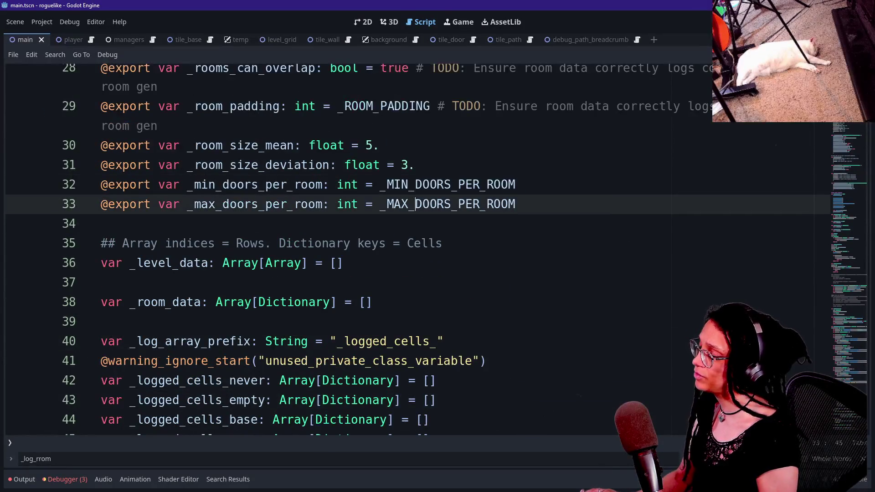
scroll(415, 204, down, 9)
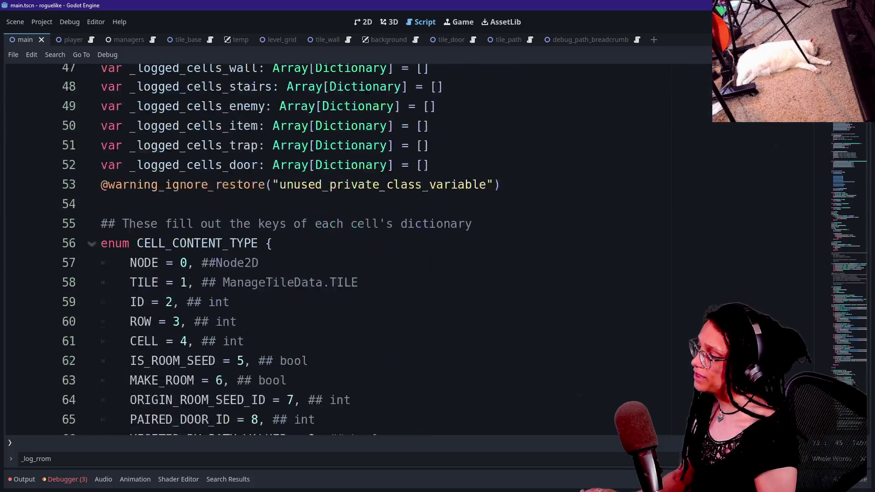
Step: Add a new 'ROOM_ARRAY =' line after BREADCRUMB_ID in the enum
click(316, 301)
key(Return)
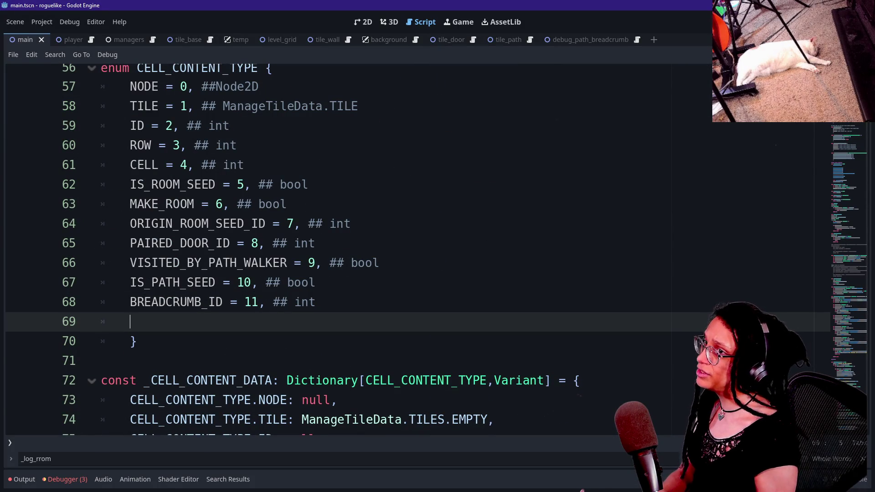
text(ROOM_ARRAY )
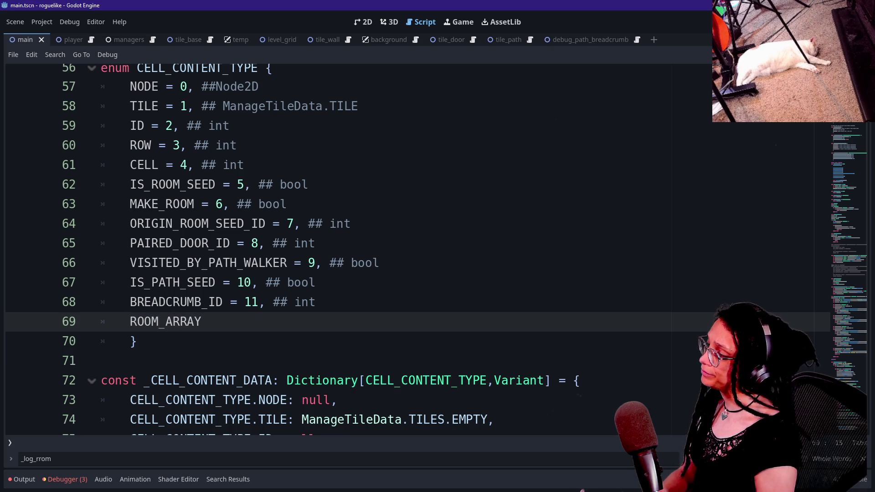
text(=)
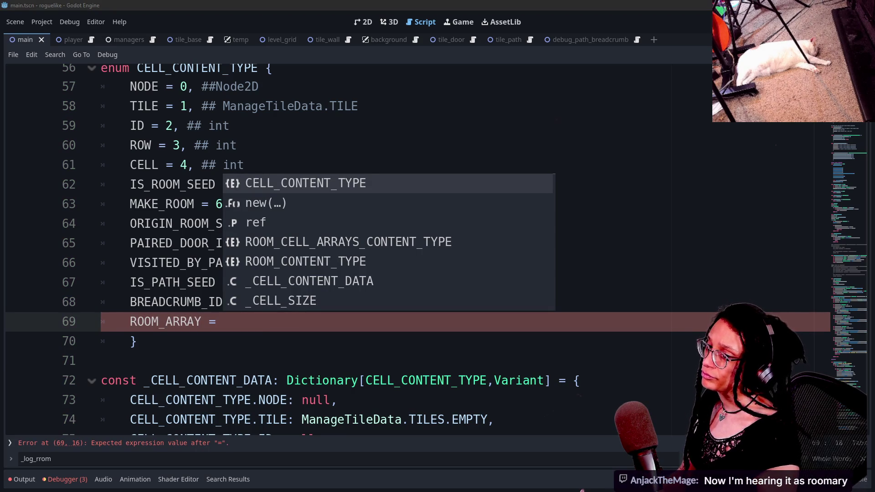
key(Escape)
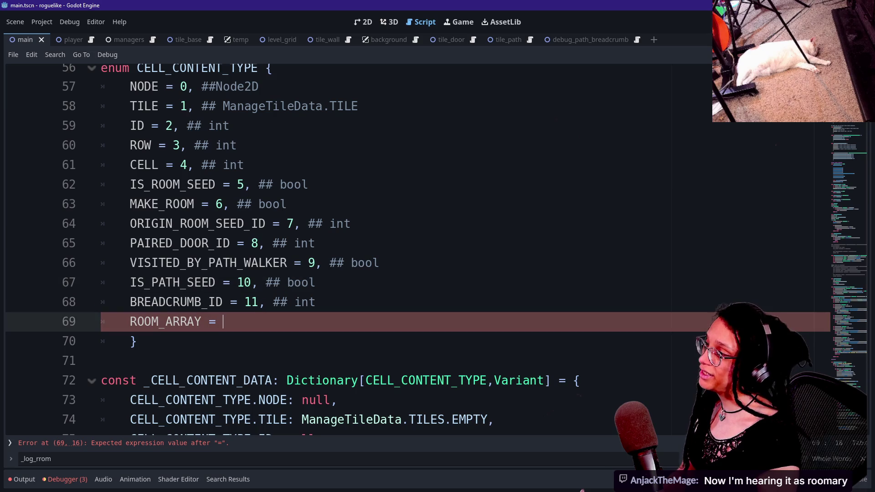
click(137, 342)
click(223, 322)
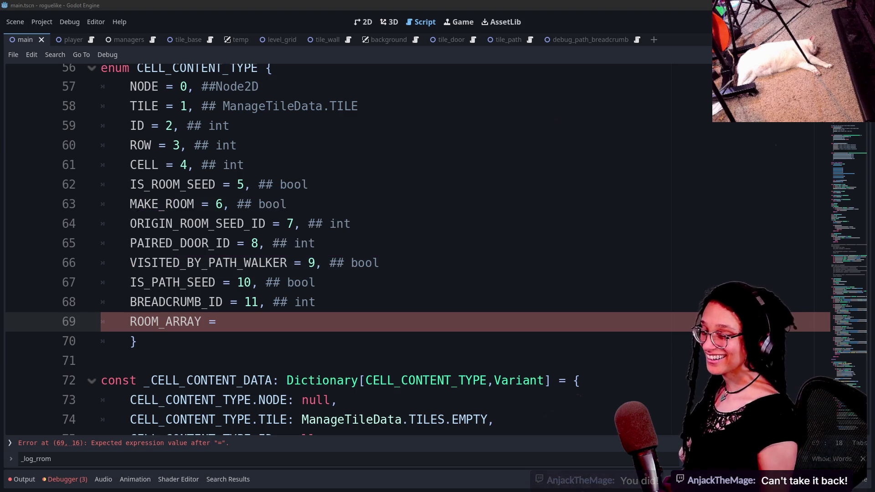
click(137, 342)
click(222, 321)
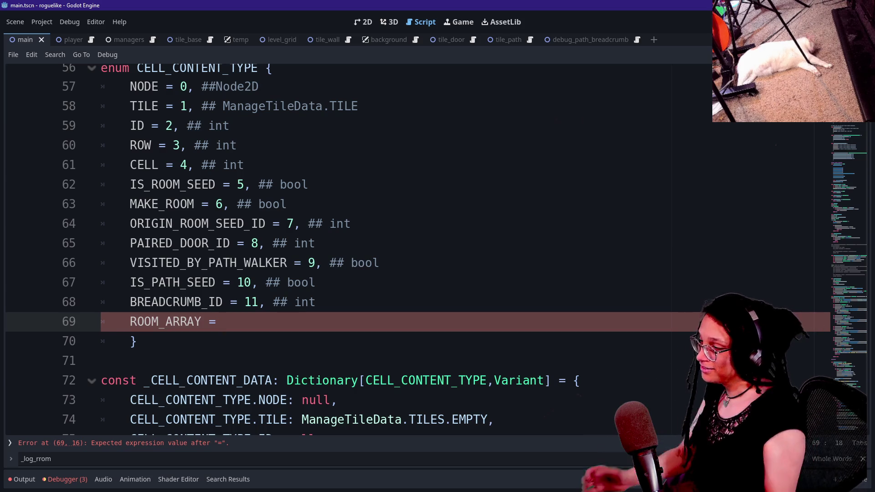
text(12)
Step: Type the value 12 with a '## enum ROOM' comment, and autocomplete the full enum name on a spare line
key(BackSpace)
text(,m )
text( ##)
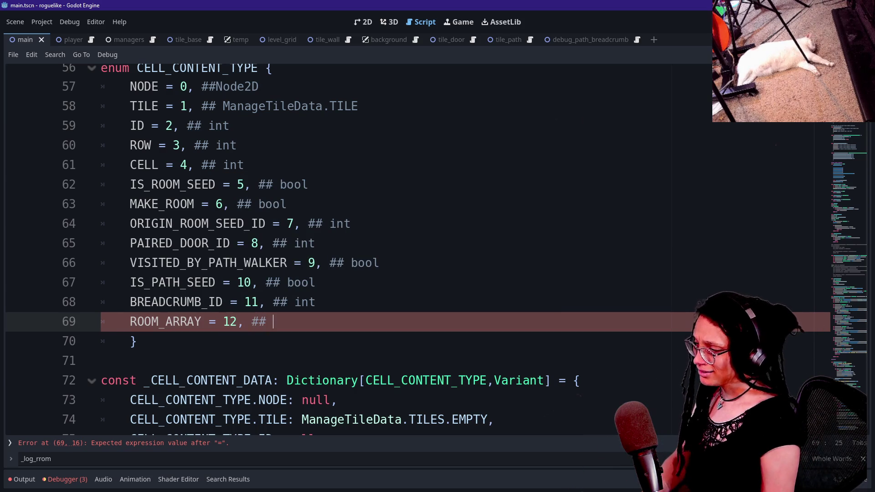
text(enumROOM)
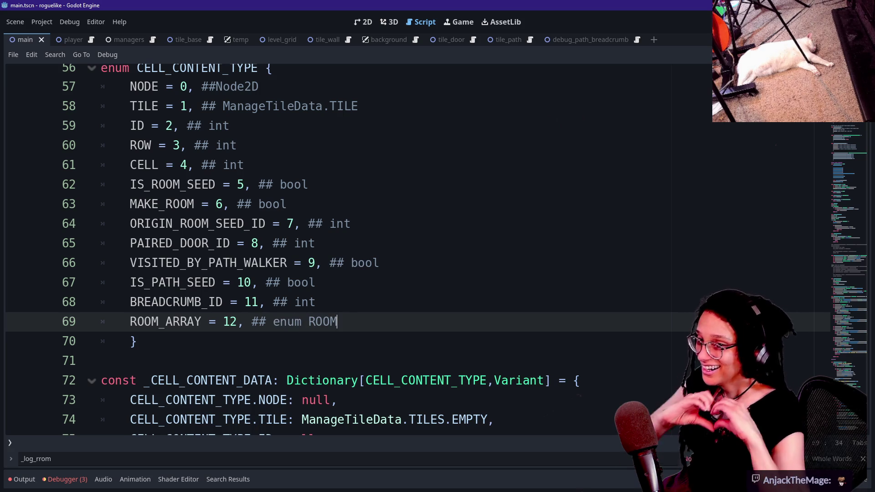
scroll(347, 246, down, 2)
key(Down)
key(Return)
text(ROOM)
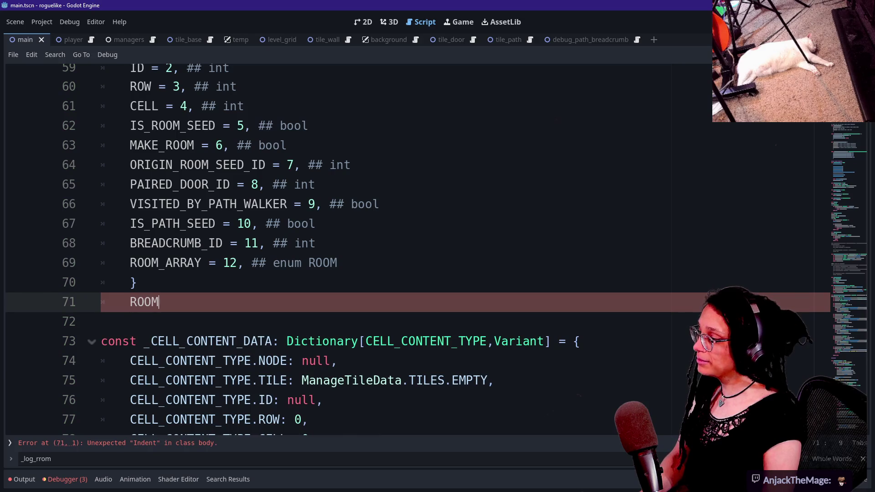
key(BackSpace)
key(BackSpace)
key(BackSpace)
text(ROOM)
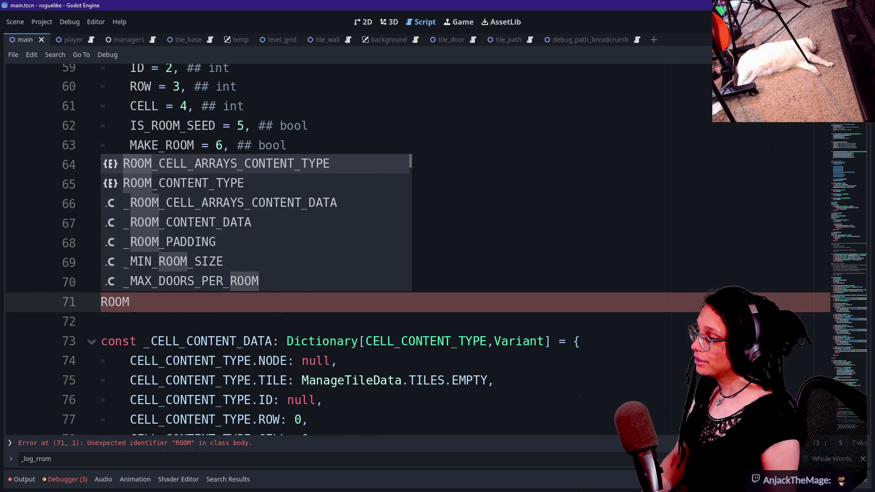
key(Return)
Step: Paste ROOM_CELL_ARRAYS_CONTENT_TYPE over ROOM in the comment and delete the spare line
key(shift+Home)
key(ctrl+x)
double_click(322, 263)
key(ctrl+v)
key(Down)
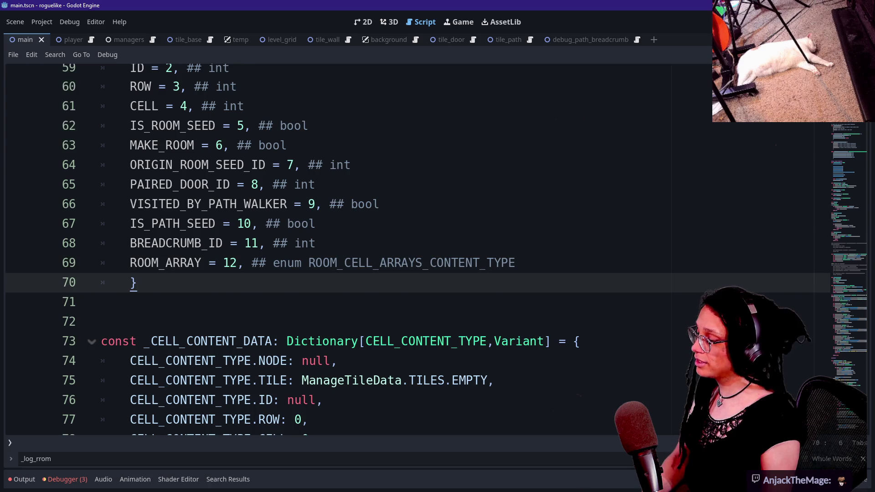
scroll(410, 250, down, 1)
key(Down)
key(BackSpace)
scroll(410, 251, down, 20)
click(273, 185)
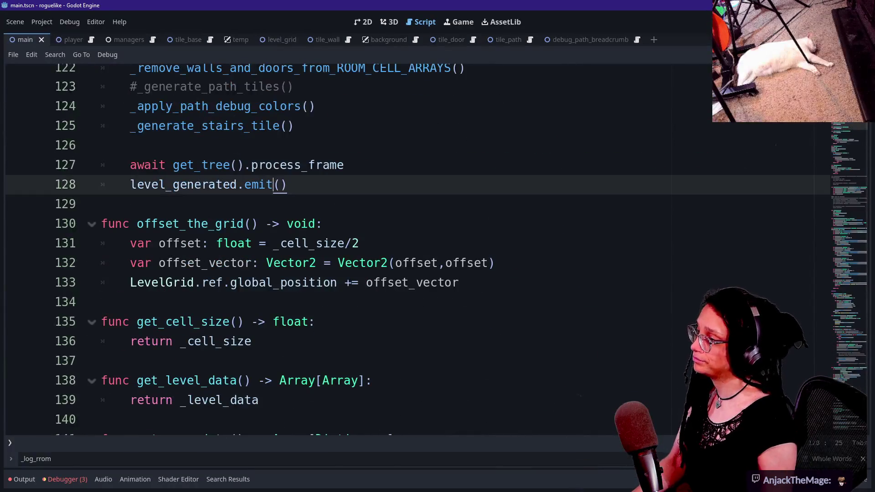
Step: Add a CELL_CONTENT_TYPE.ROOM_ARRAY key on line 85 after the BREADCRUMB_ID default
scroll(410, 250, up, 15)
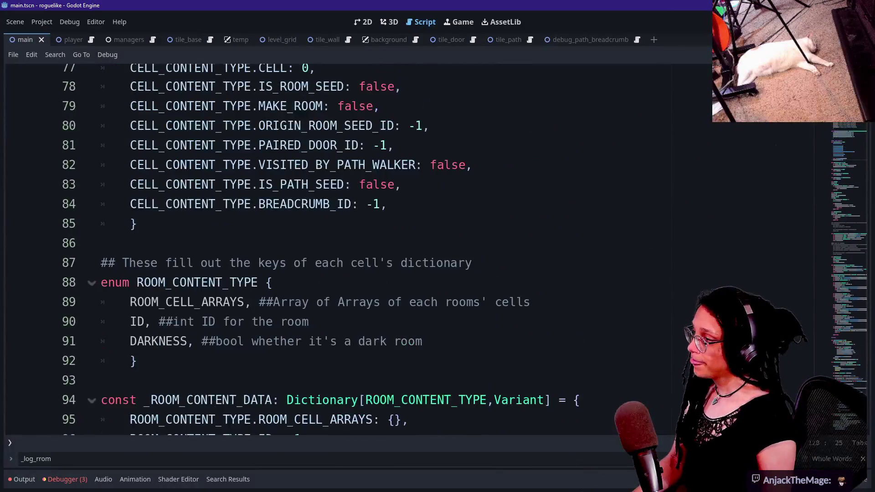
scroll(337, 251, up, 6)
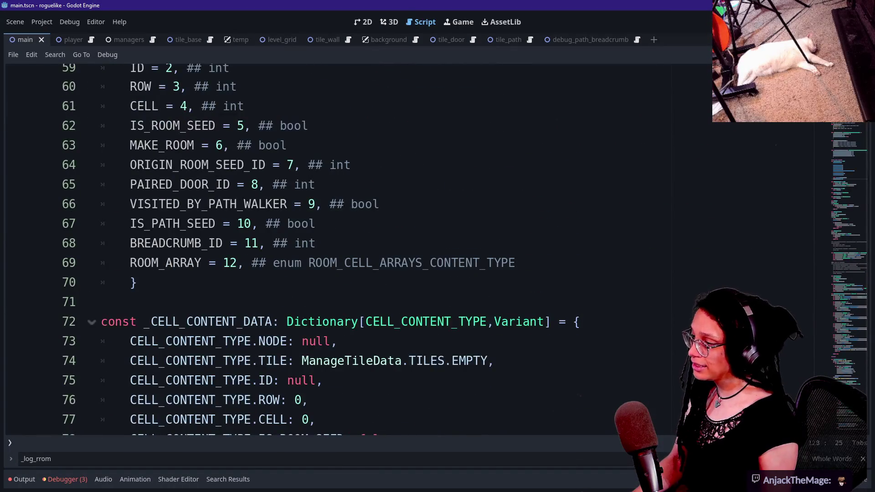
scroll(338, 250, down, 4)
click(388, 322)
key(Return)
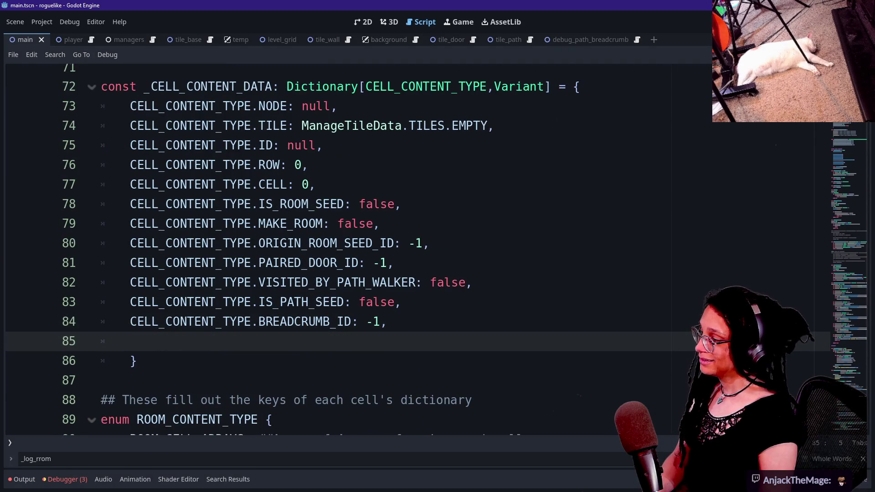
text(CELL_CONTE)
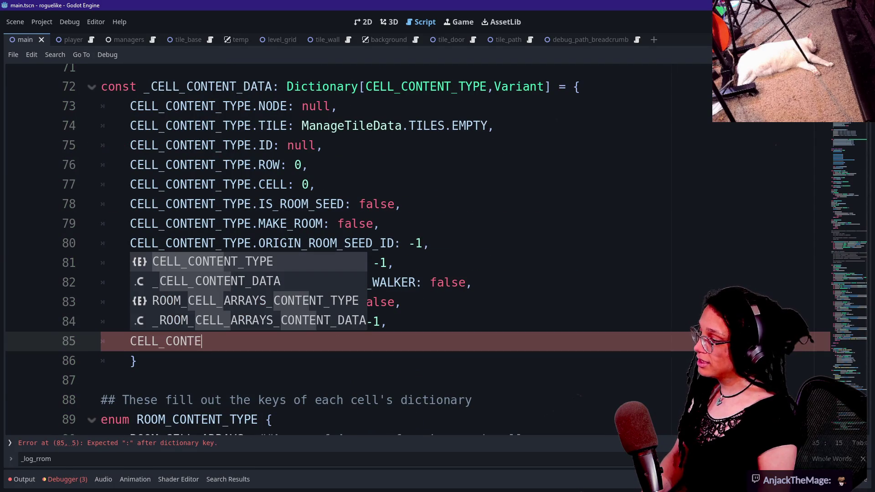
text(NT_TYPE.R)
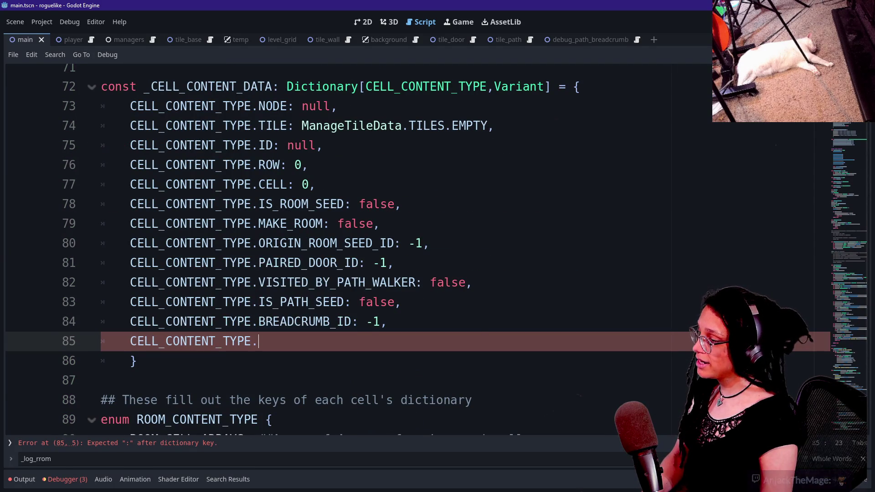
key(Down)
key(Return)
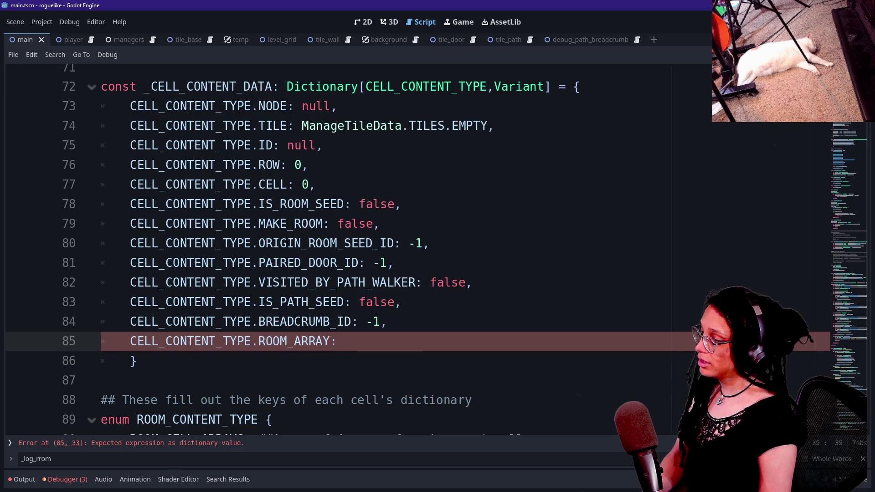
Step: Start the value as ROOM_CELL_ARRAYS_CONTENT_TYPE. and browse its suggested members
text(ROOM_CELL_ARRAYS_CONTENT_TYPE)
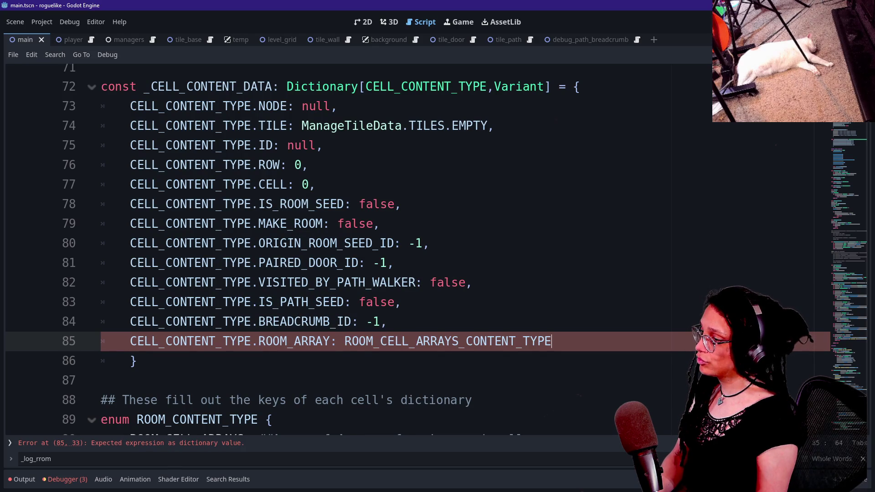
text(.)
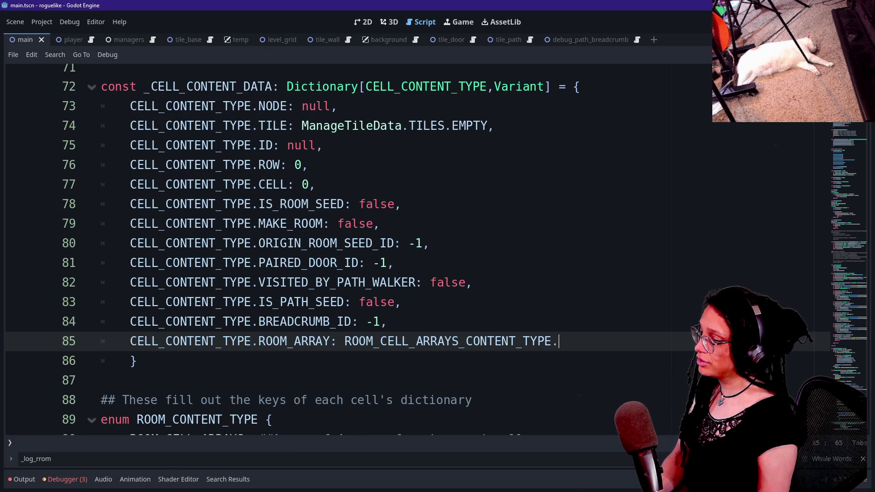
key(Down)
key(Down)
key(Down)
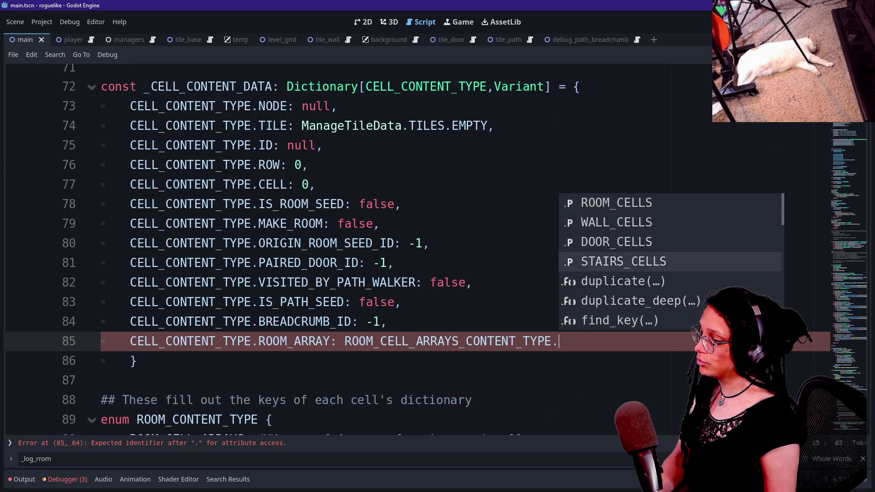
key(Up)
key(Up)
key(Up)
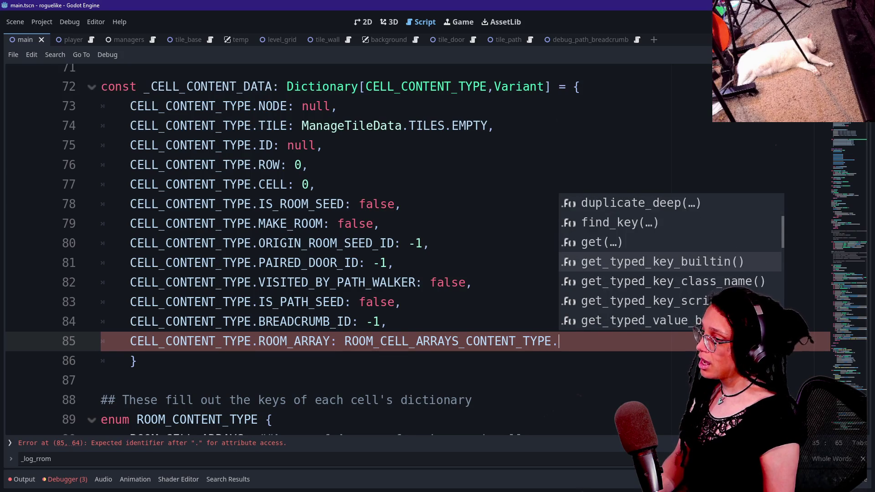
key(Down)
key(Down)
key(Down)
key(Down)
key(Down)
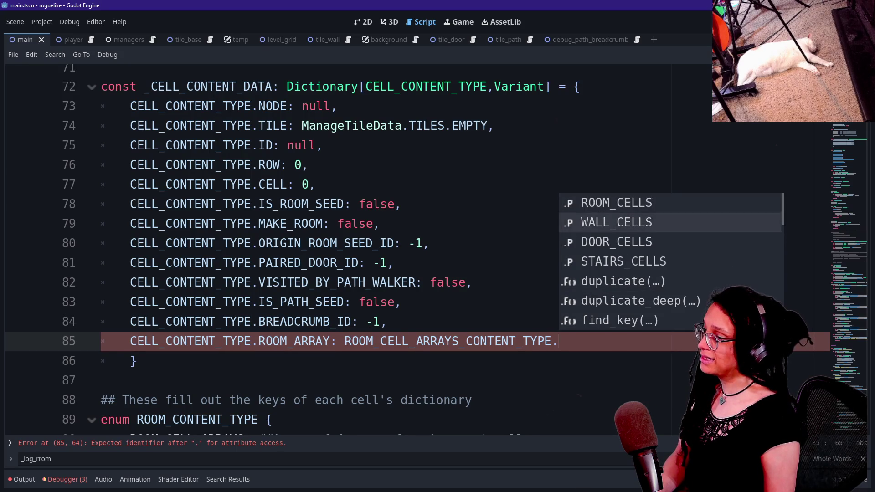
key(Up)
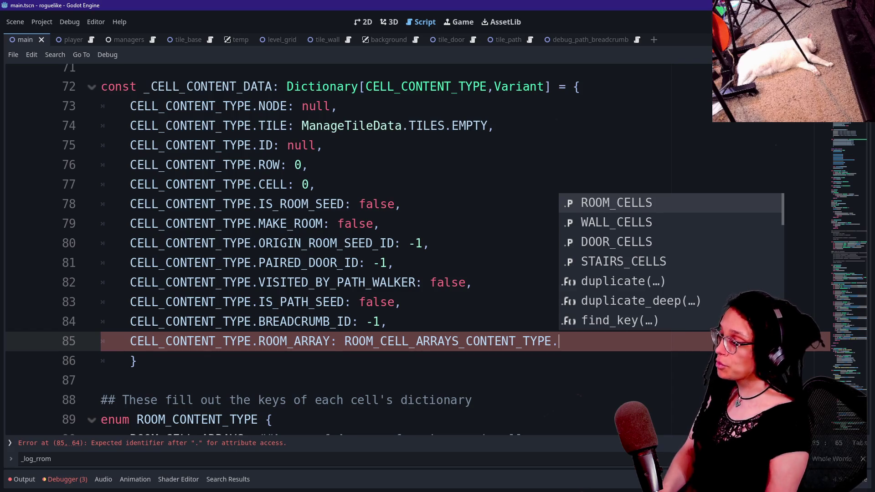
click(345, 342)
right_click(344, 342)
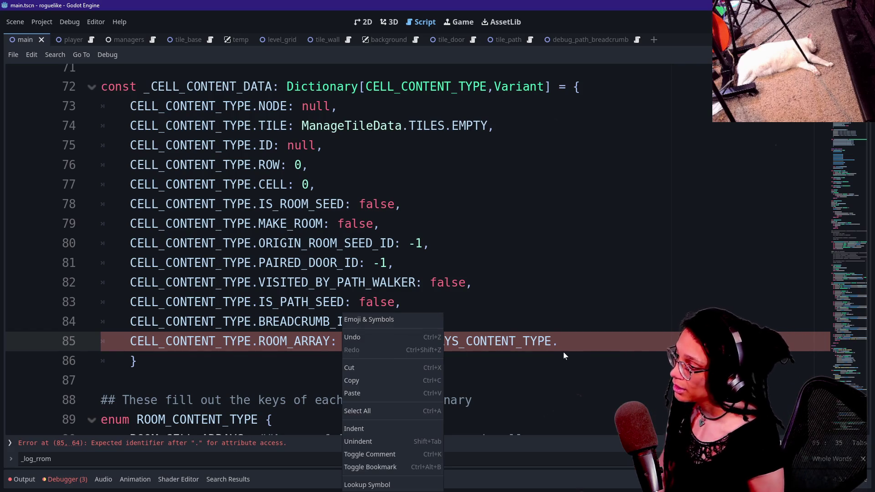
click(530, 351)
key(shift+Down)
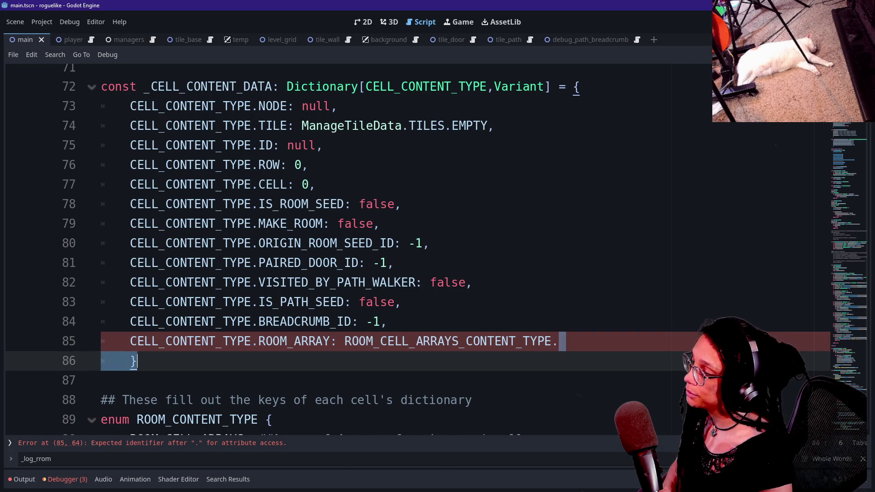
shift+click(345, 341)
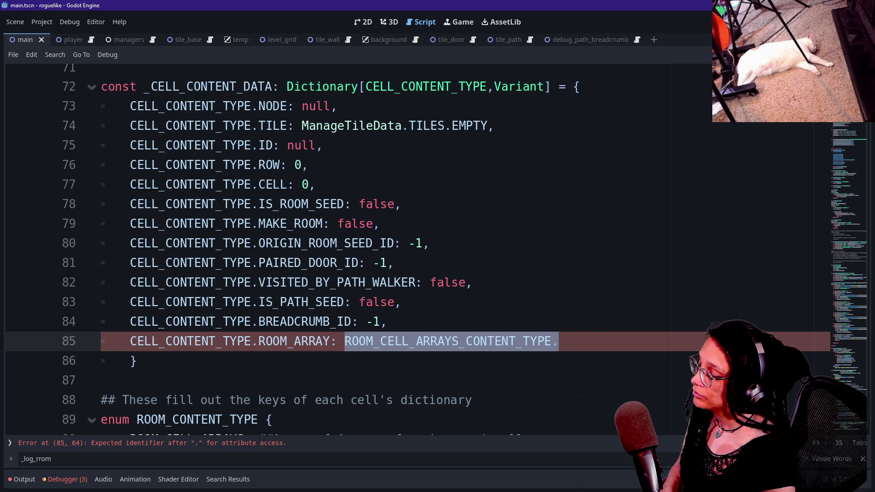
Step: Jump to the ROOM_CELL_ARRAYS_CONTENT_TYPE enum definition
scroll(345, 341, up, 10)
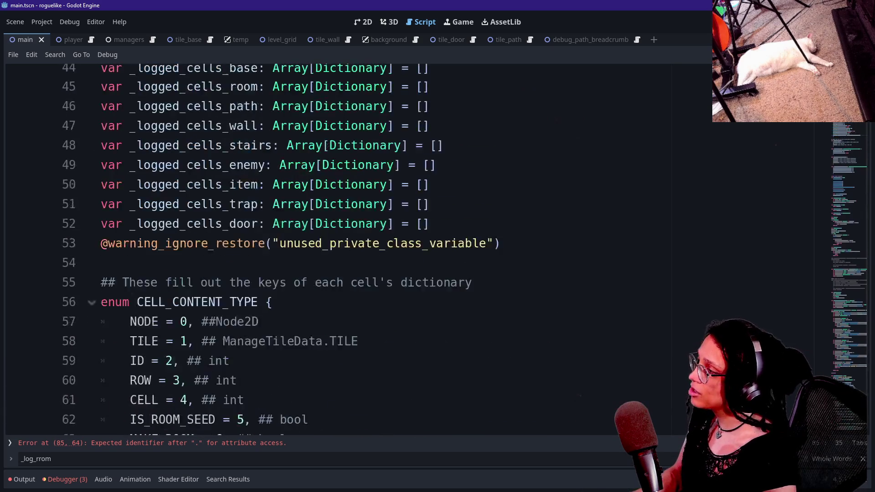
scroll(345, 341, up, 2)
scroll(345, 342, up, 4)
scroll(345, 341, down, 11)
ctrl+click(449, 348)
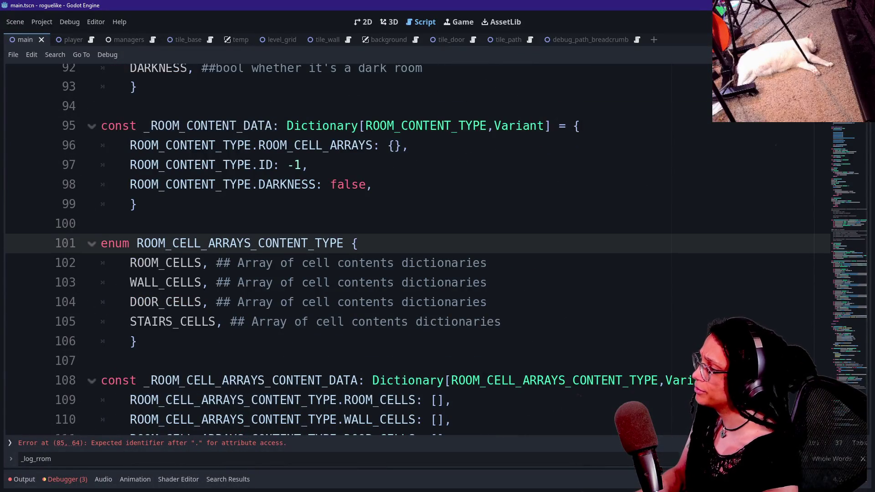
Step: Insert 'NULL, ## Placeholder' as the enum's first member
key(Return)
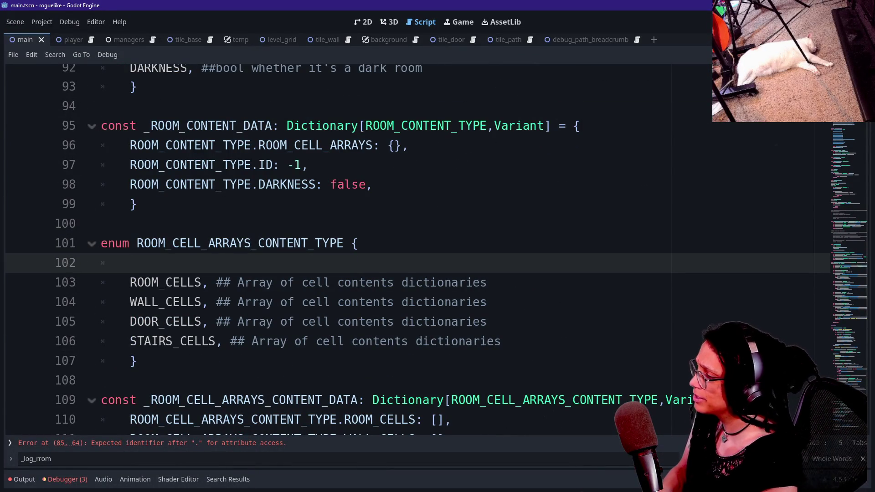
text(NU)
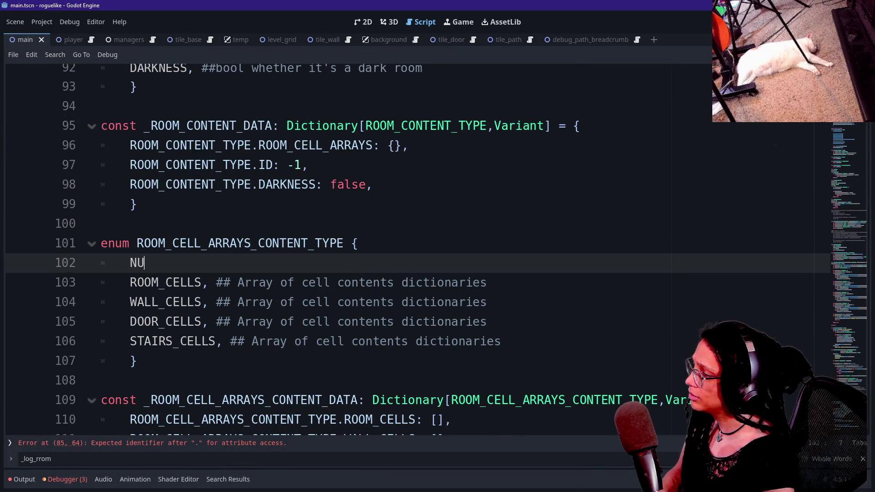
text(LL, ##)
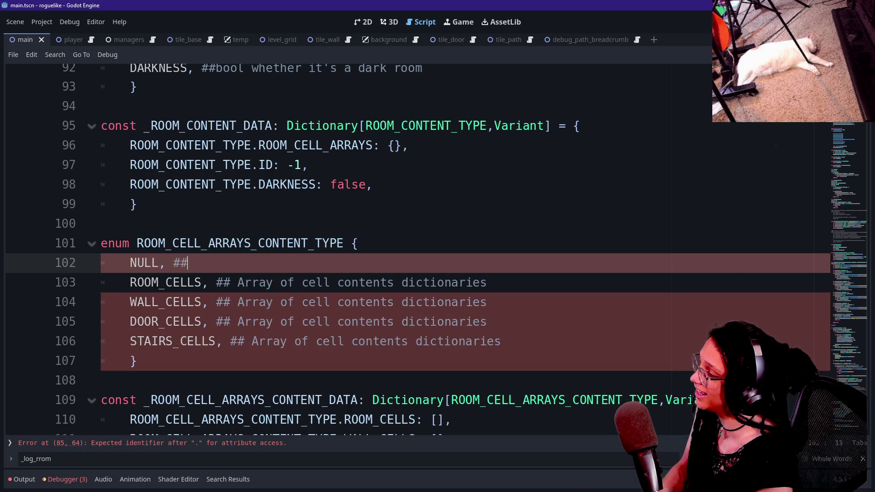
text( Placeholder)
click(215, 243)
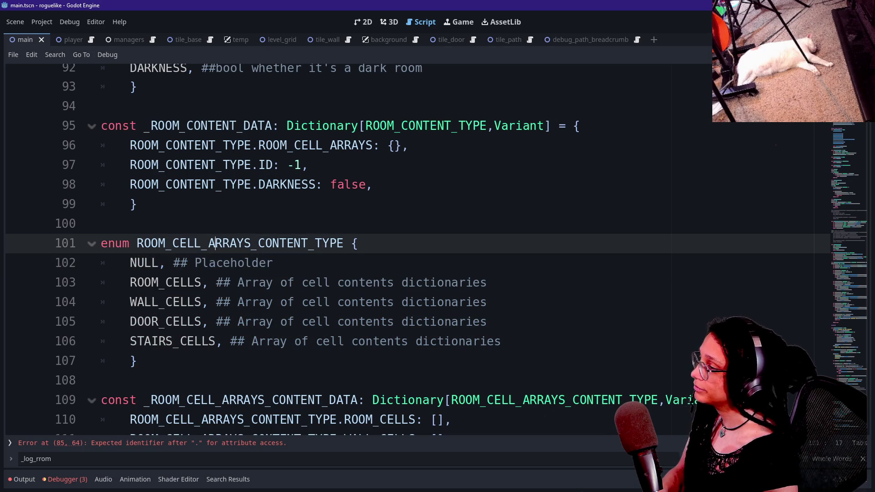
Step: Finish line 85's default as ROOM_CELL_ARRAYS_CONTENT_TYPE.NULL
scroll(411, 246, up, 5)
click(559, 223)
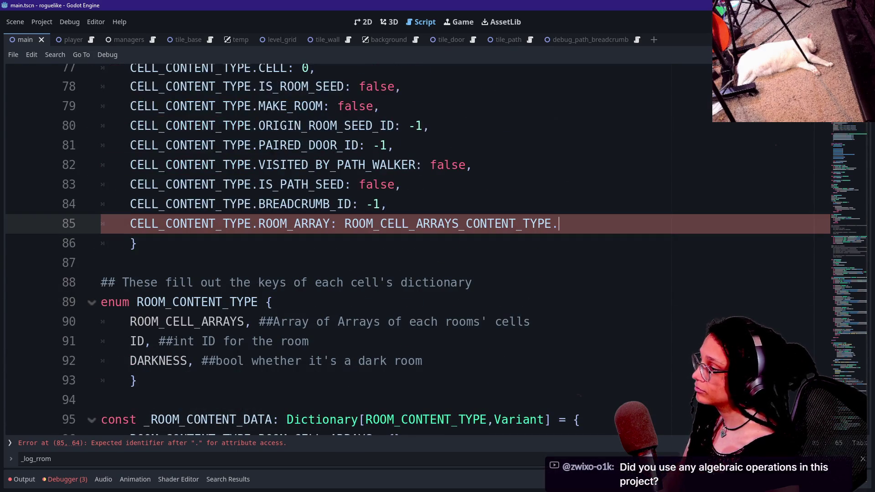
text(NULL)
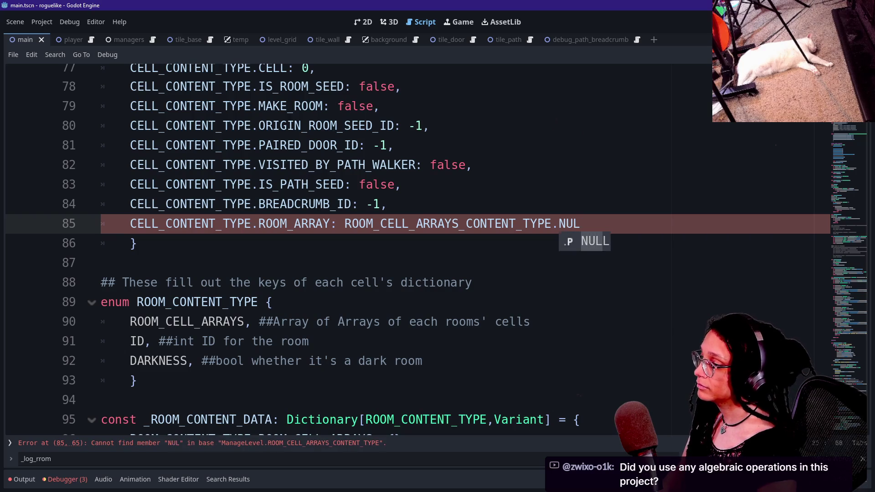
click(381, 204)
click(135, 244)
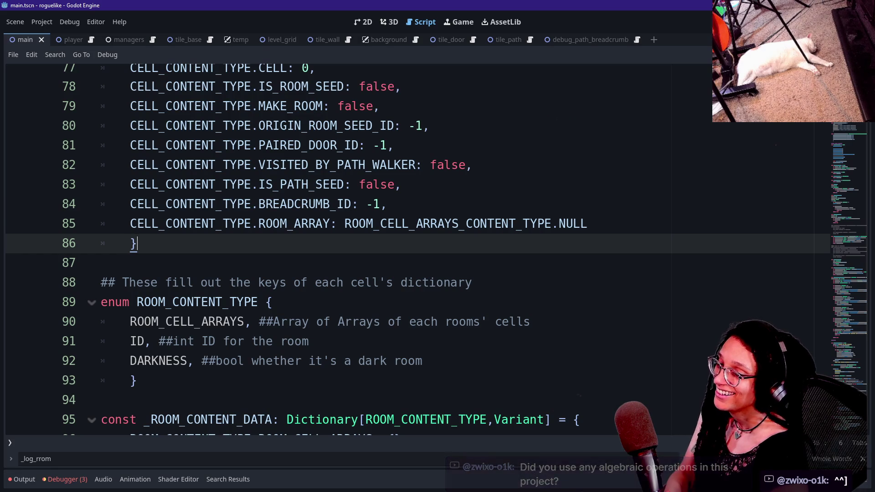
Step: Scroll down to review the room cell logging function and the walls and doors removal loop
key(Down)
key(Down)
key(Down)
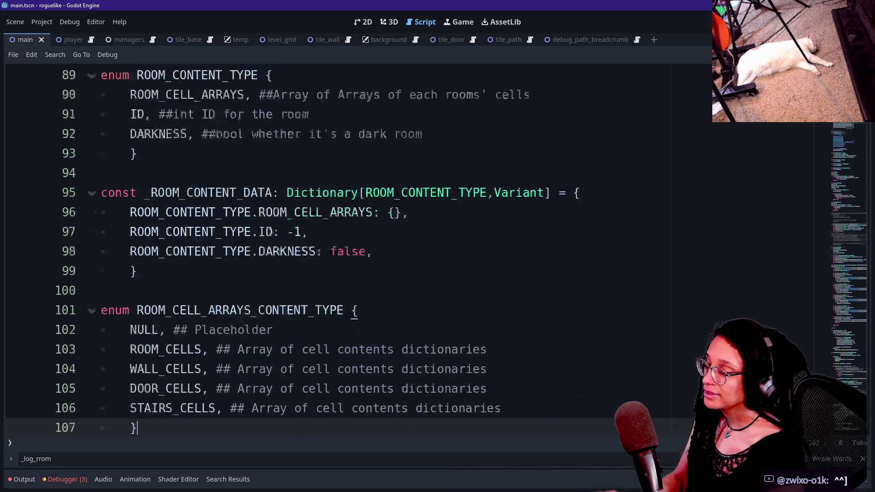
scroll(410, 251, down, 20)
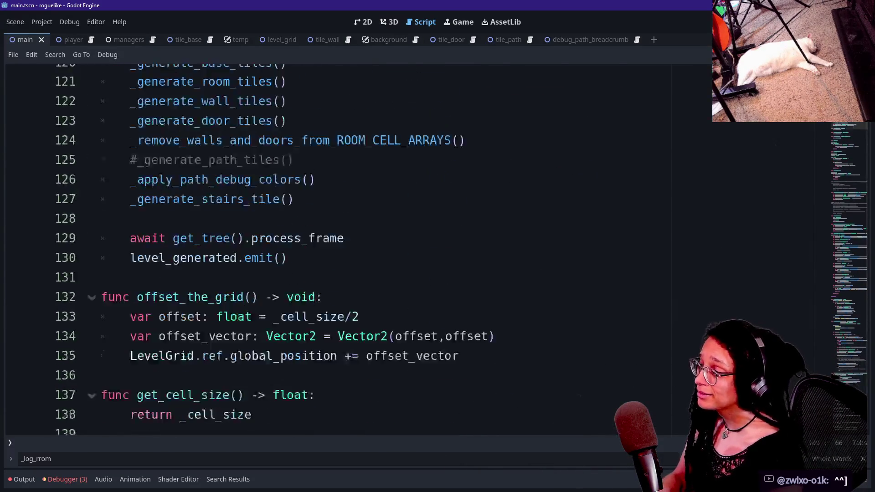
scroll(410, 251, down, 16)
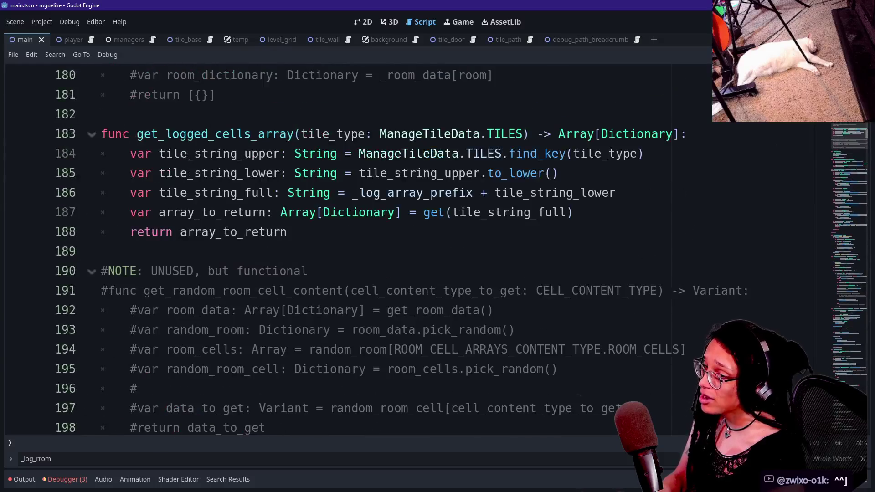
scroll(593, 251, down, 3)
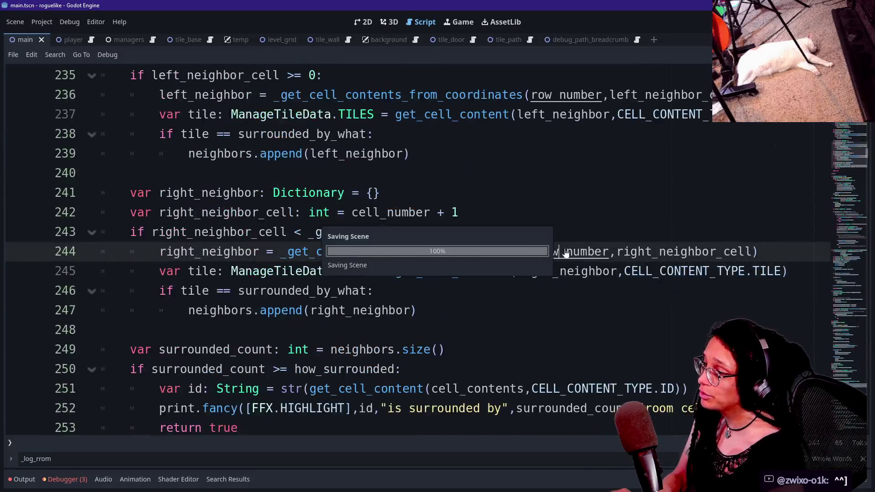
scroll(592, 251, down, 13)
scroll(410, 251, down, 18)
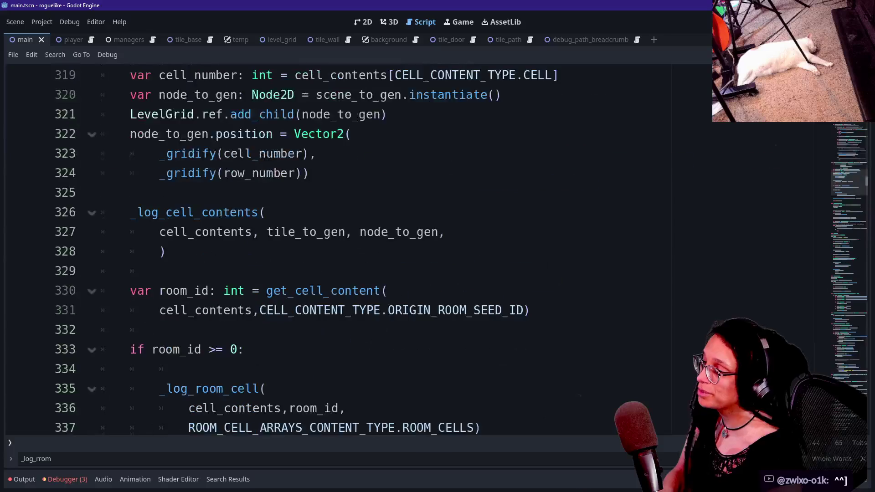
scroll(410, 251, down, 6)
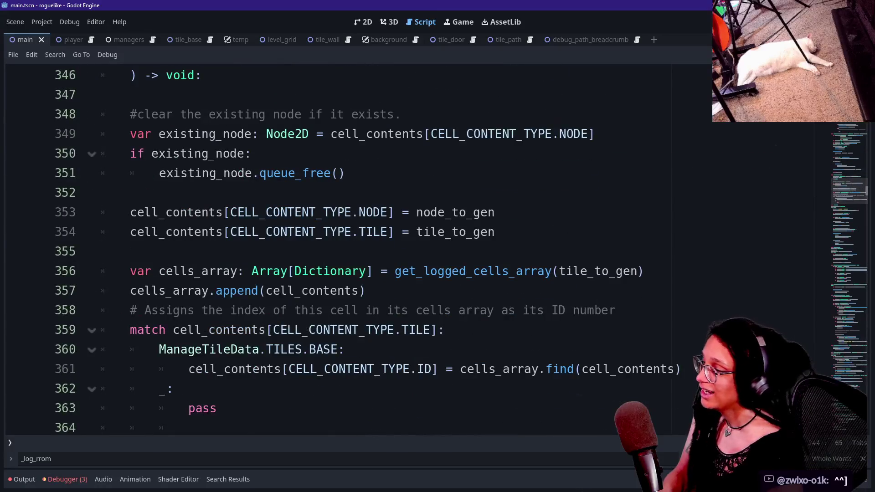
scroll(410, 250, down, 15)
scroll(410, 251, down, 2)
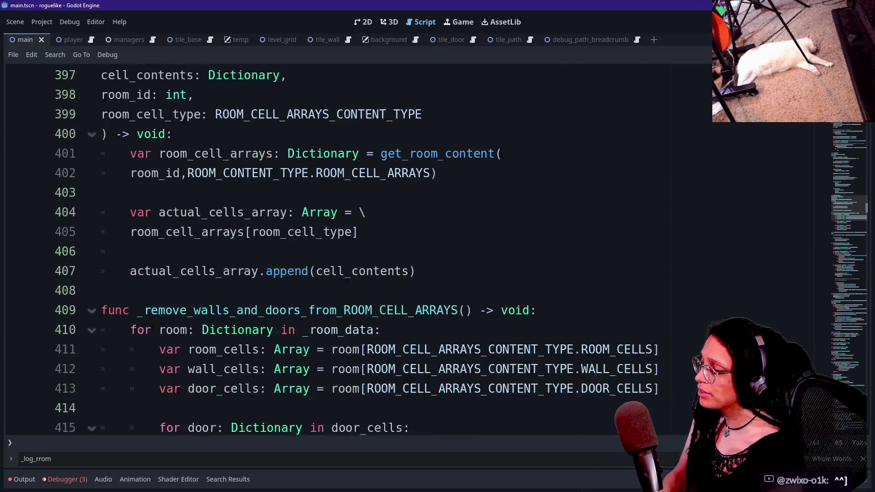
click(360, 233)
click(101, 291)
click(381, 330)
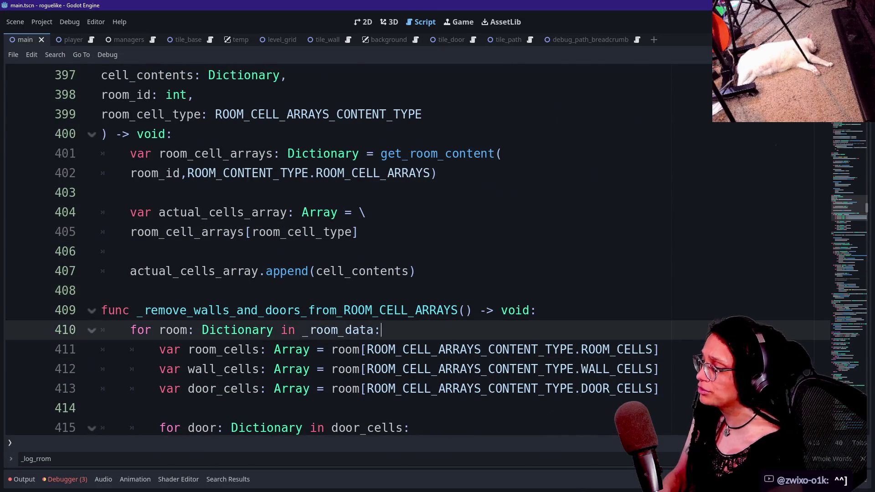
key(Up)
key(Up)
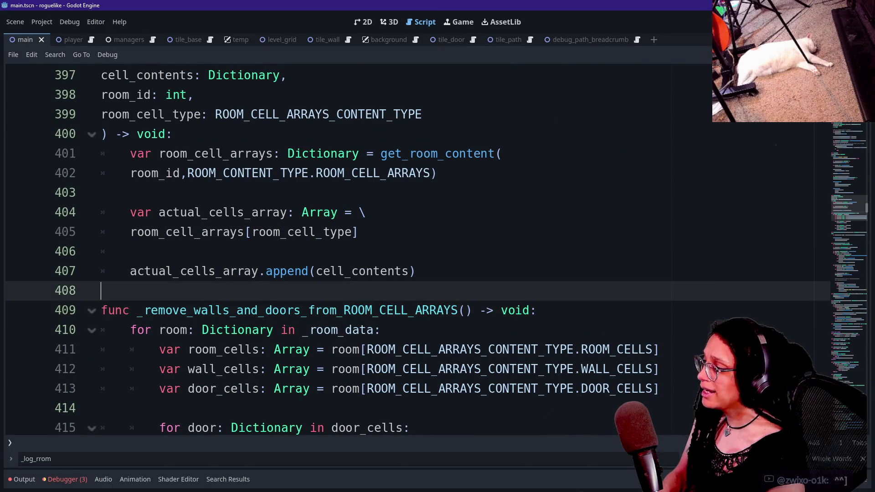
key(Down)
key(Down)
key(Down)
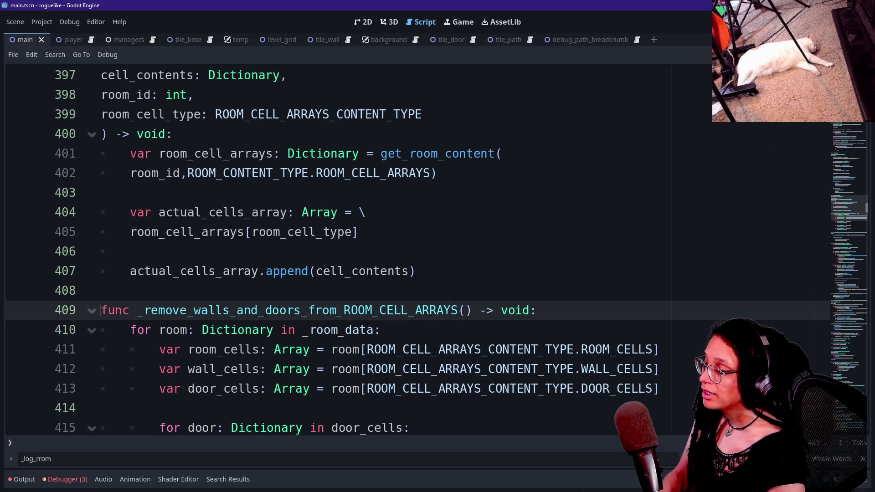
key(Down)
key(Down)
key(Down)
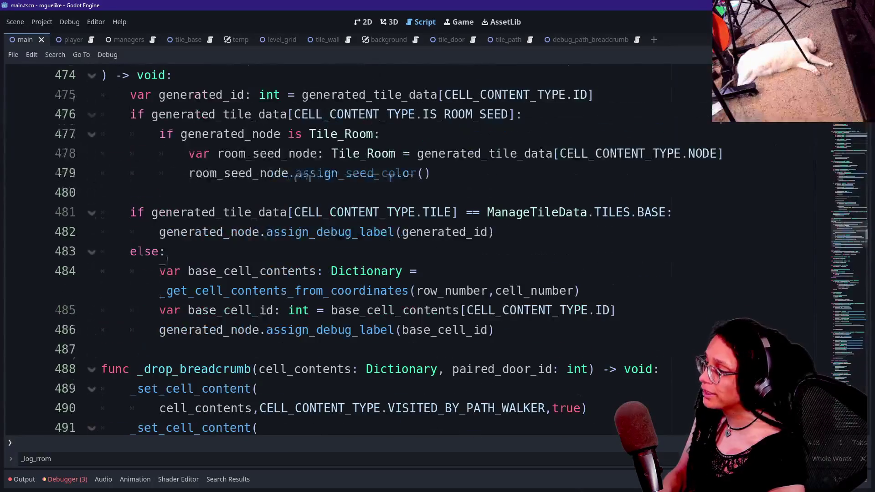
Step: Run a Find in Files search for '-' across the whole project
key(ctrl+f)
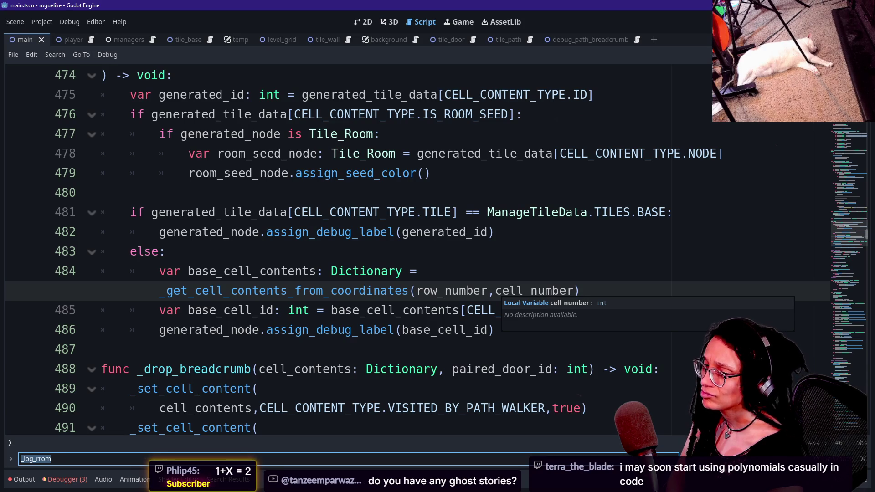
key(ctrl+shift+f)
key(BackSpace)
text(-)
key(Return)
key(ctrl+shift+f)
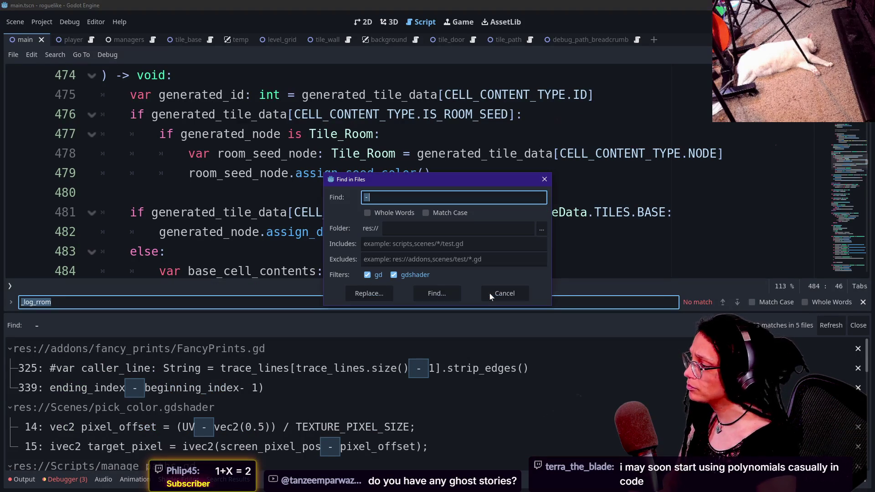
Step: Cancel the reopened search dialog, scroll the hyphen results, and return to line 482
click(490, 293)
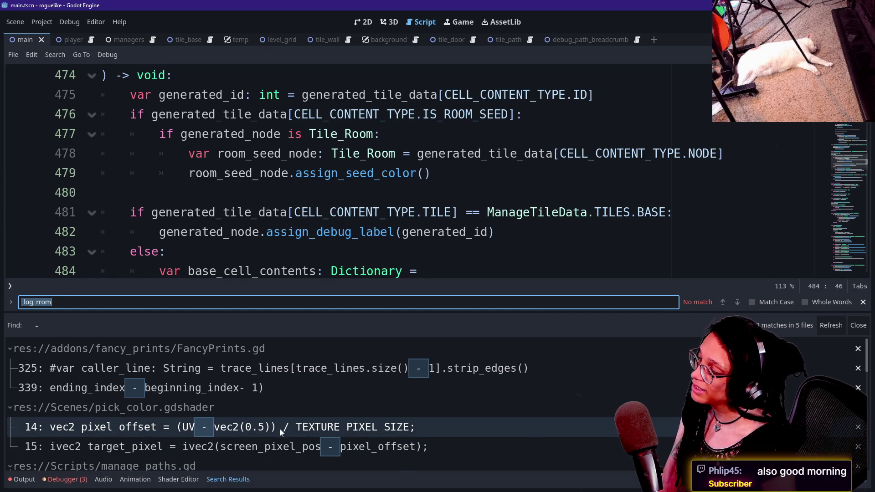
scroll(223, 431, down, 1)
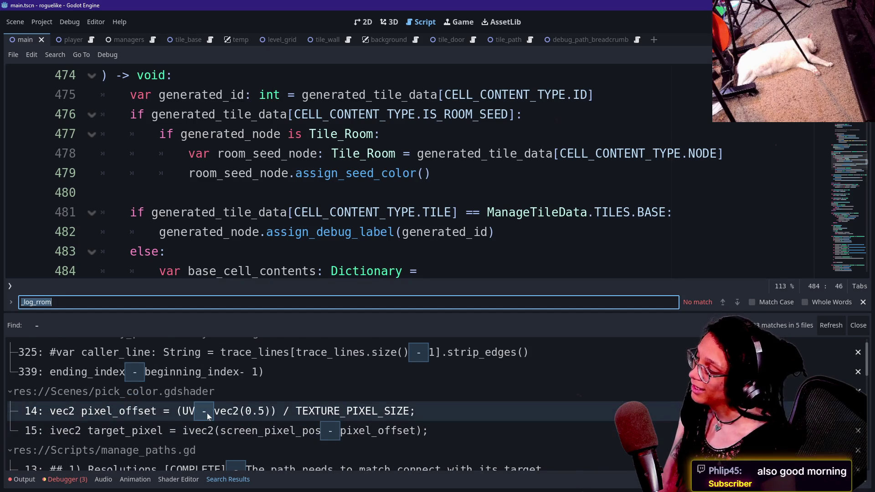
scroll(151, 414, down, 3)
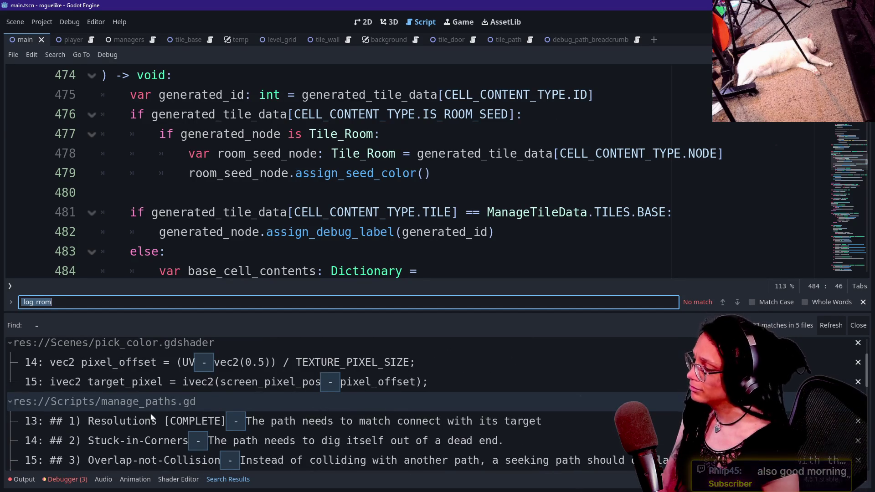
click(266, 232)
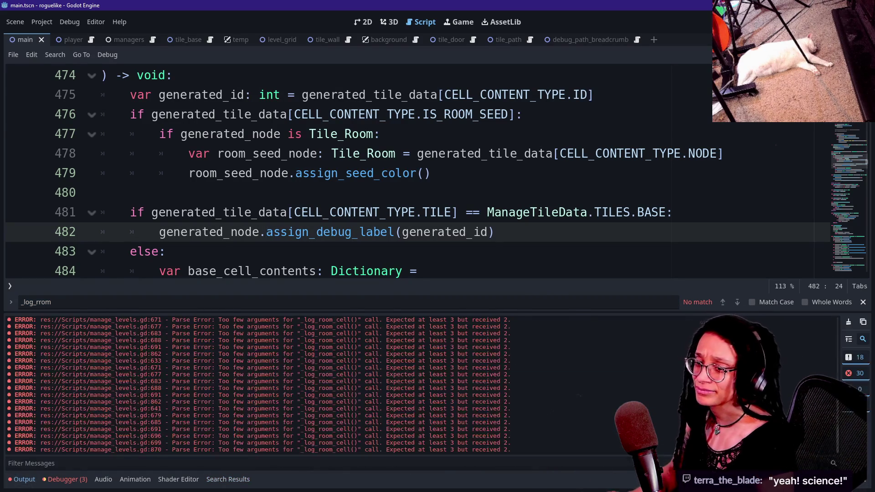
Step: Hide the bottom panel and inspect the tile check and coordinate lookup on lines 481–484
click(21, 480)
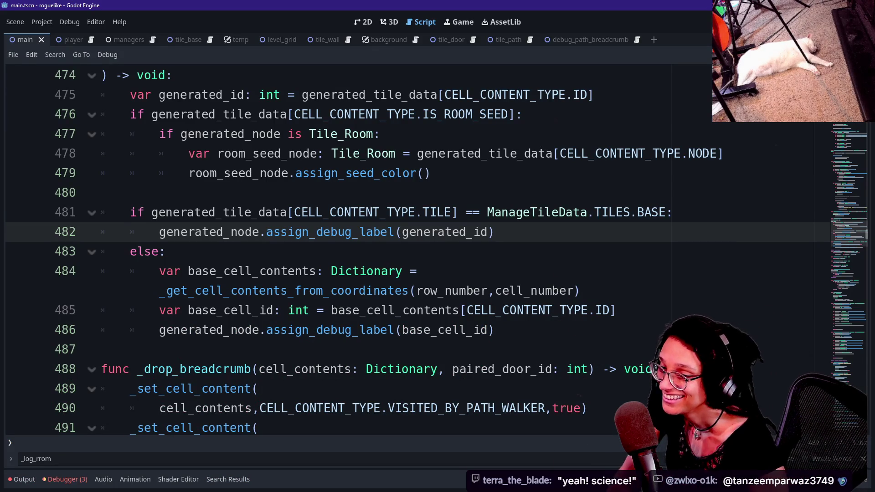
click(344, 213)
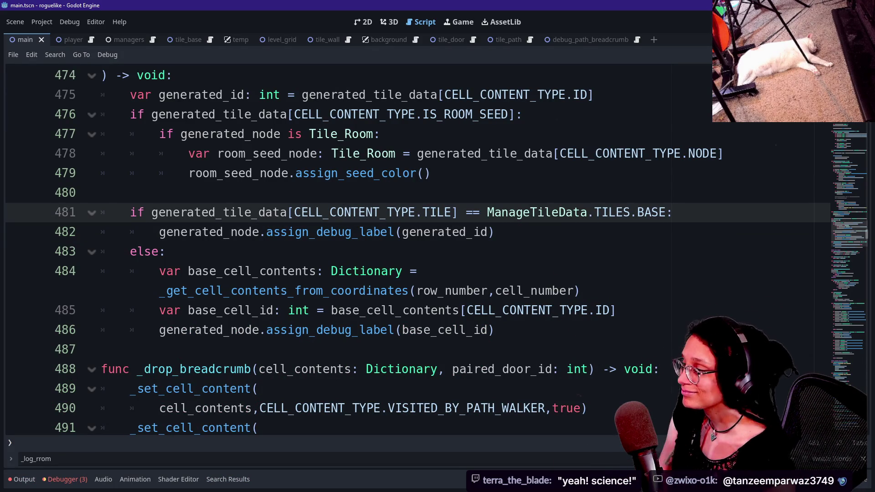
click(316, 291)
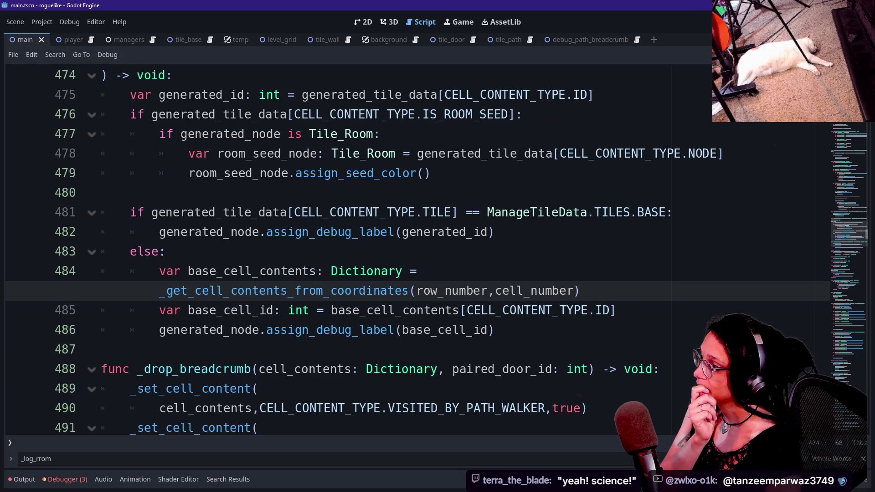
click(166, 252)
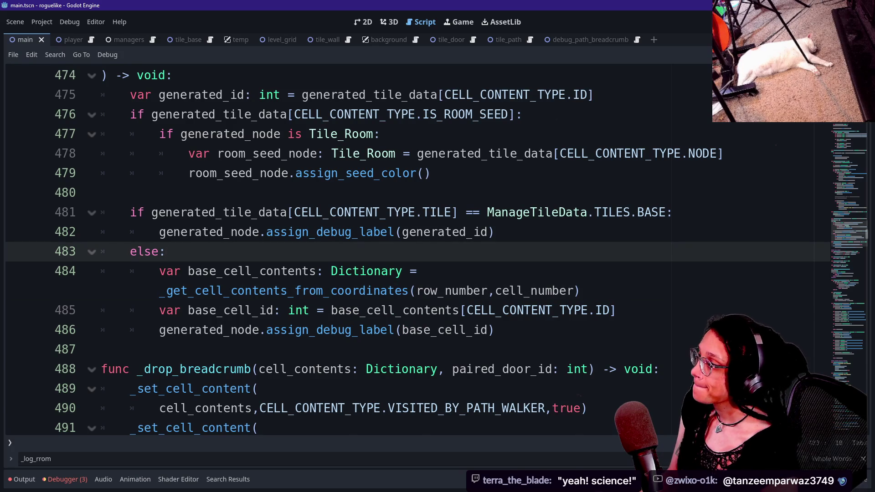
scroll(411, 251, up, 2)
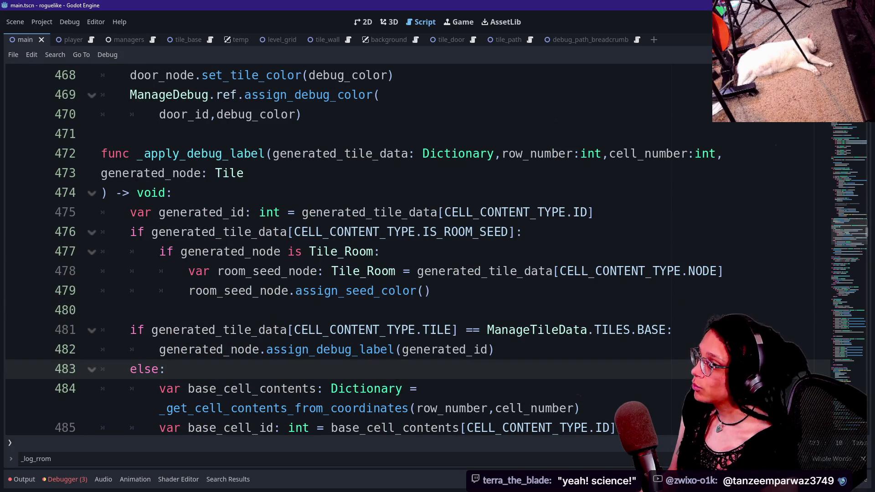
Step: Change the in-file search to '_log_room' to find the room-cell logging call
click(320, 459)
key(BackSpace)
key(BackSpace)
key(BackSpace)
text(room)
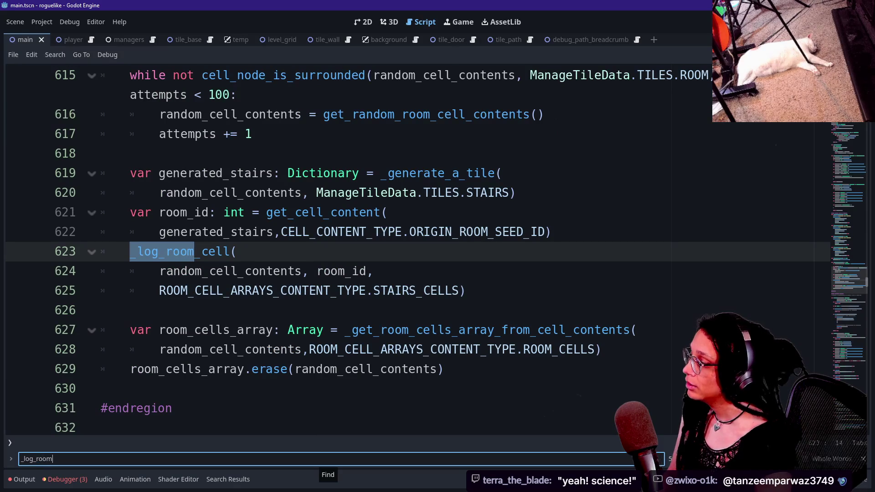
scroll(364, 251, up, 2)
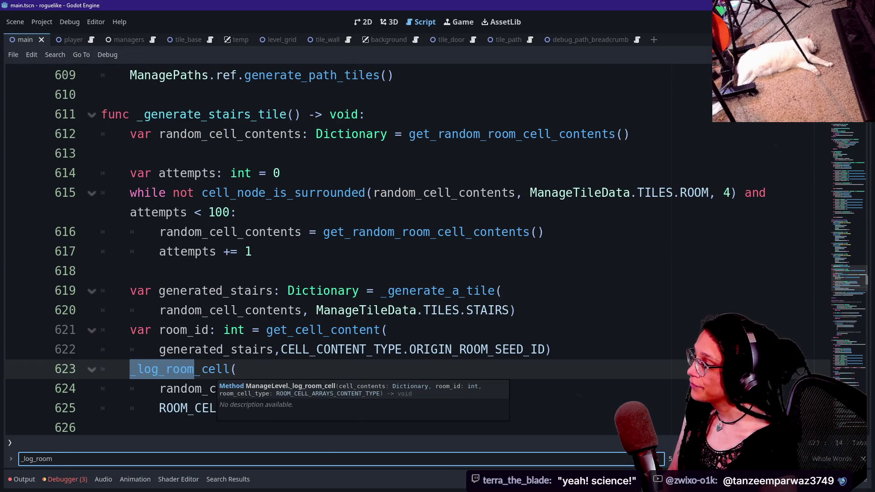
Step: Search for 'is_' and place the caret inside the _is_room callback
key(ctrl+f)
text(is_)
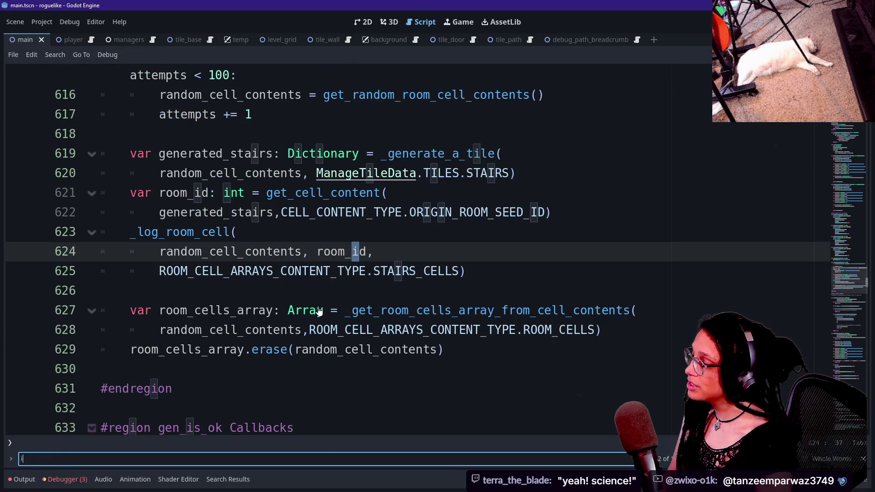
drag(101, 232, 303, 271)
scroll(303, 271, down, 2)
click(101, 290)
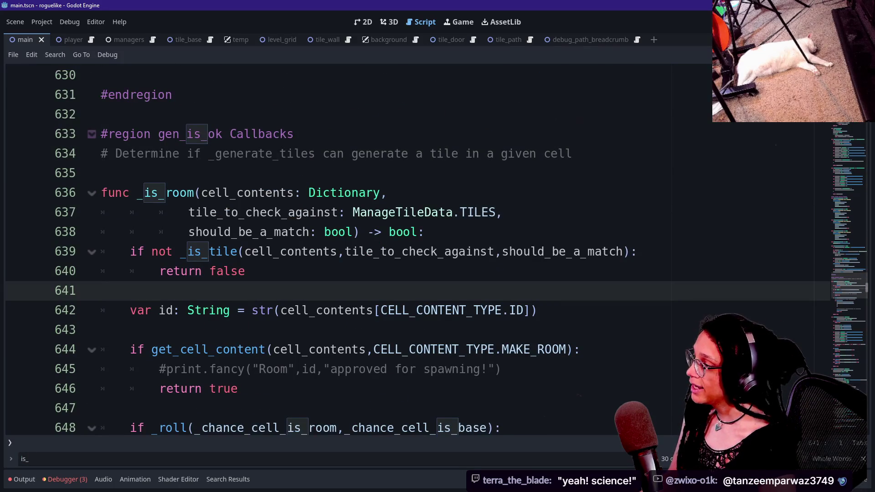
scroll(410, 250, down, 2)
mouse_move(159, 270)
mouse_down()
mouse_move(226, 271)
mouse_move(101, 290)
mouse_up()
drag(237, 271, 506, 251)
click(506, 252)
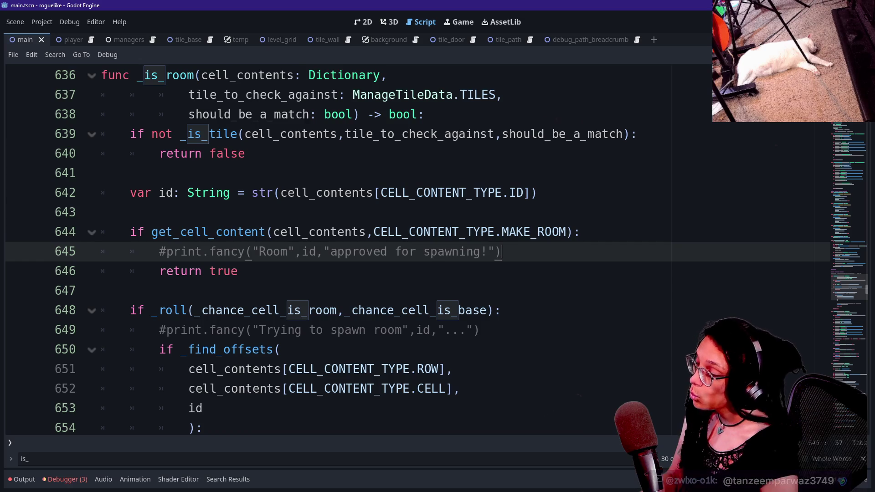
key(Return)
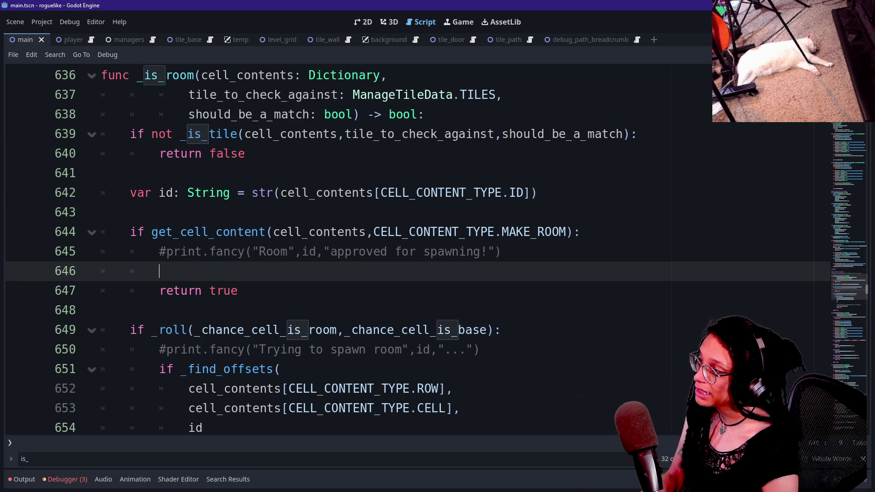
key(BackSpace)
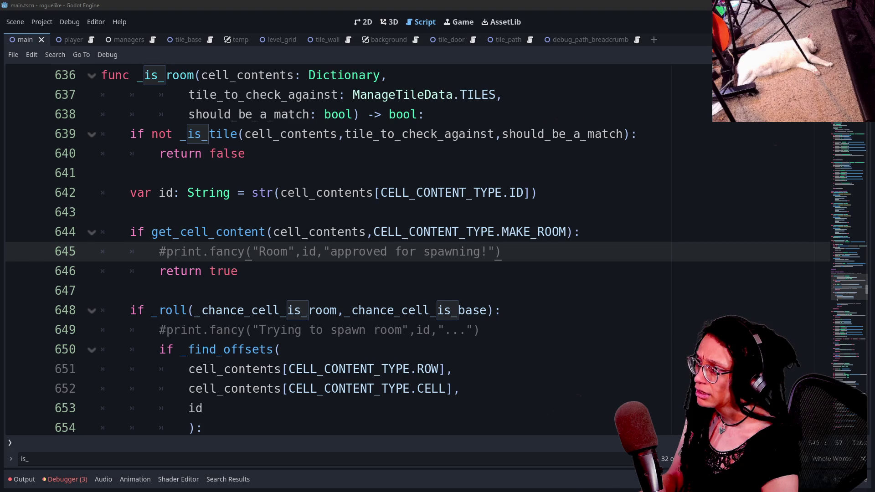
key(alt+Tab)
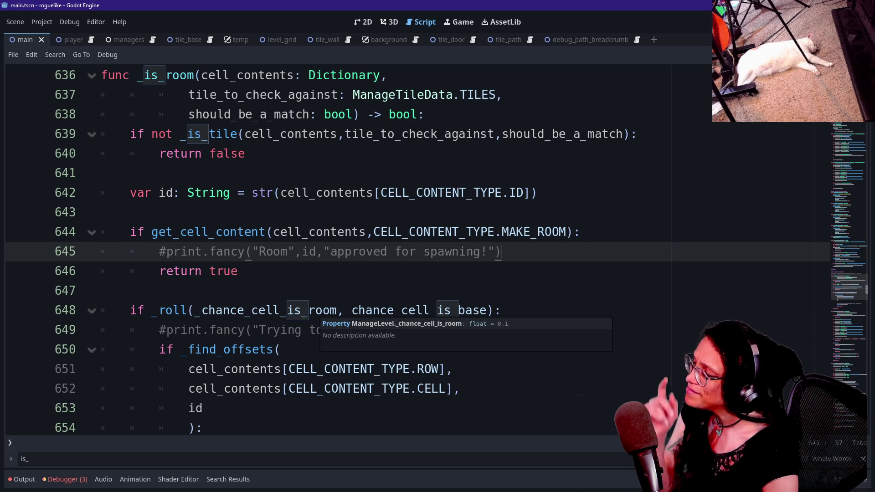
mouse_move(319, 310)
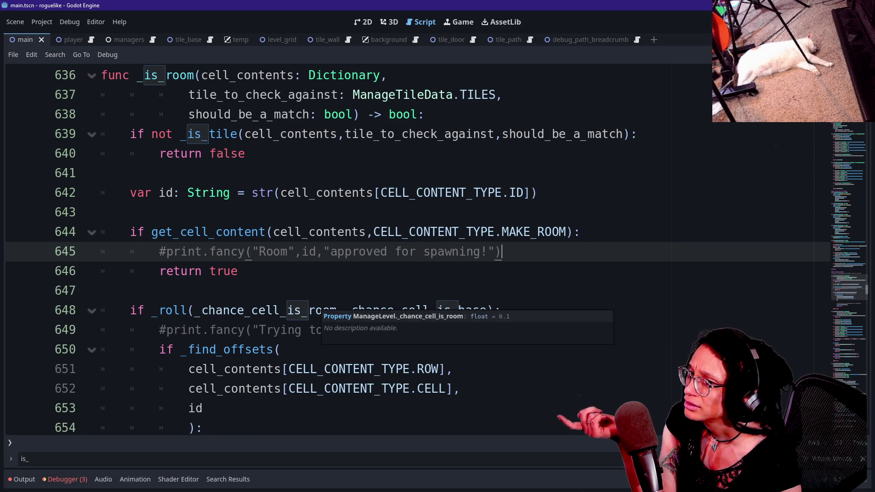
click(238, 271)
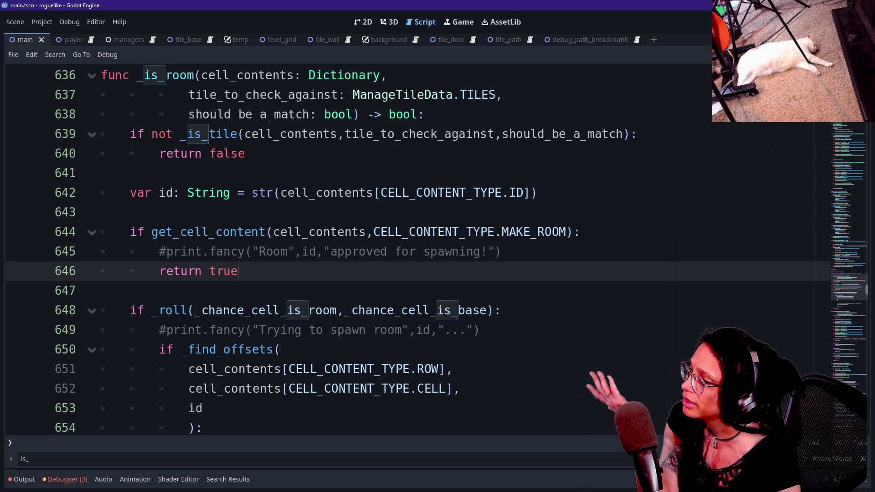
key(ctrl+Home)
scroll(337, 250, down, 9)
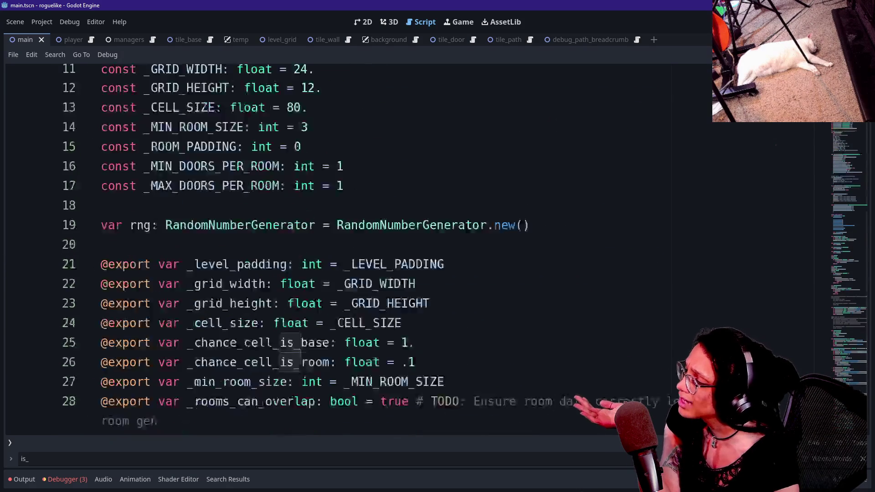
scroll(338, 251, down, 6)
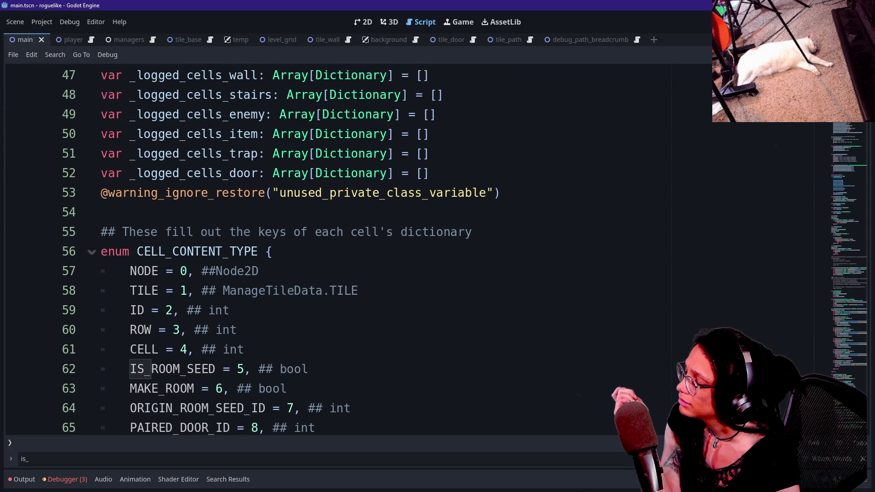
scroll(337, 251, down, 20)
scroll(337, 250, down, 9)
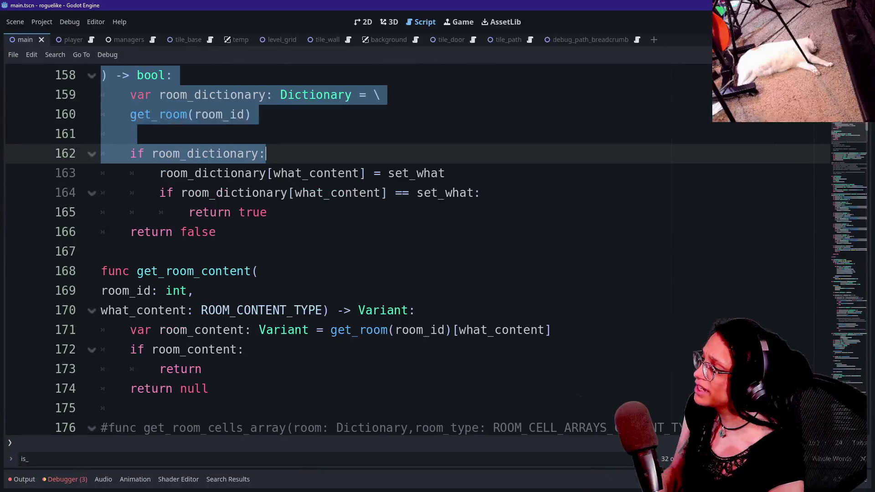
Step: Try a quick file search for 'log_cell', cancel it, and switch to the itch.io game page
key(shift+alt+o)
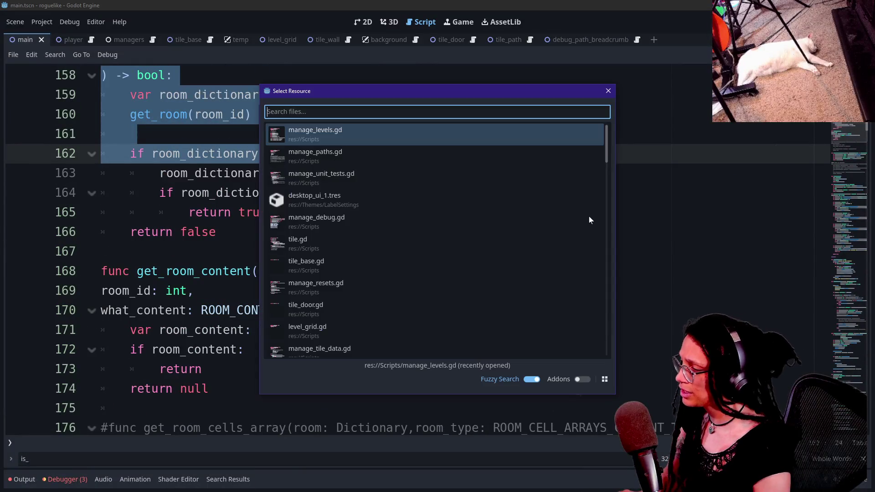
text(log_)
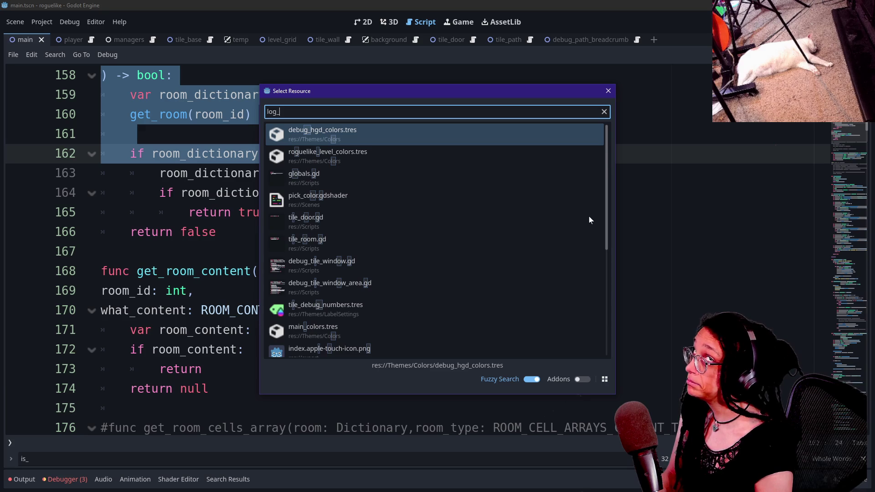
text(cell_c)
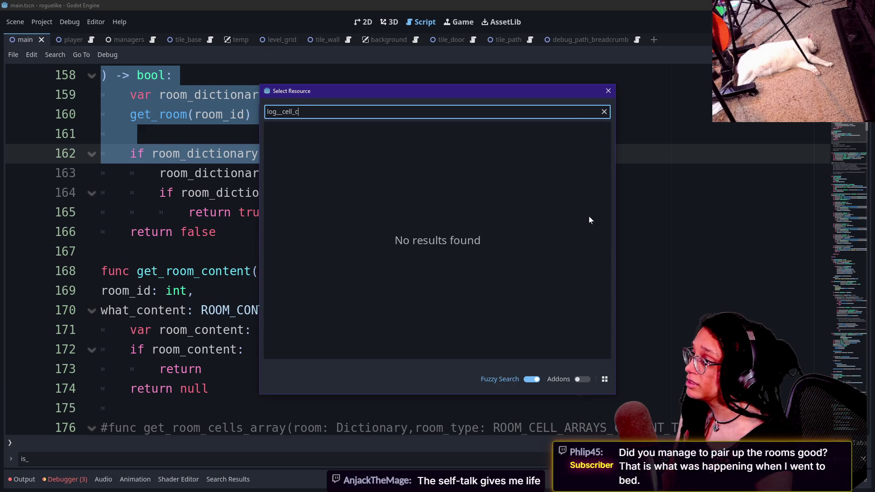
key(BackSpace)
key(BackSpace)
key(BackSpace)
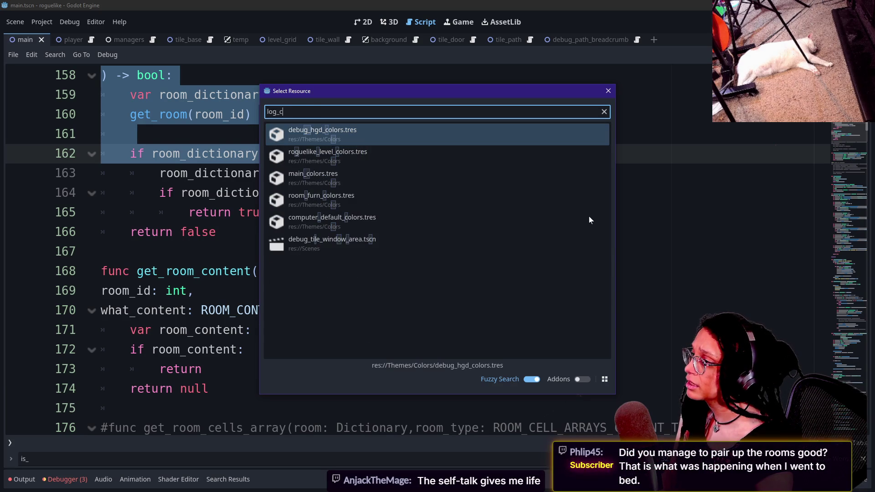
key(Escape)
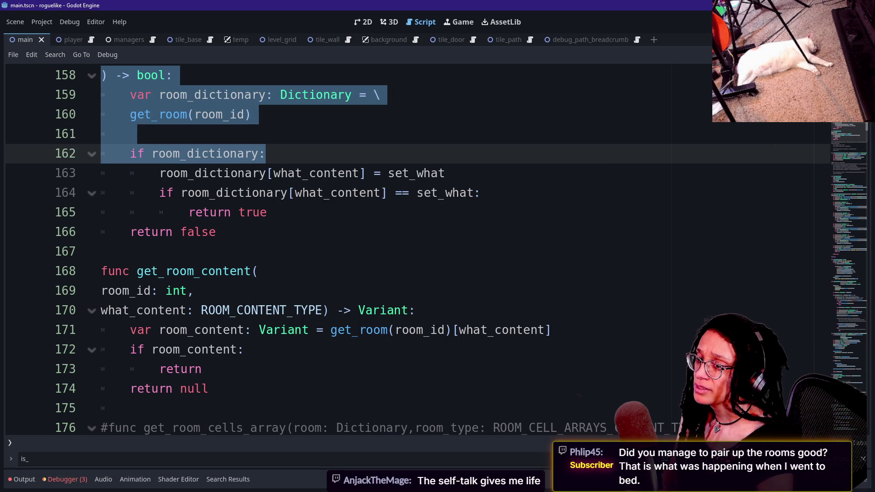
click(416, 310)
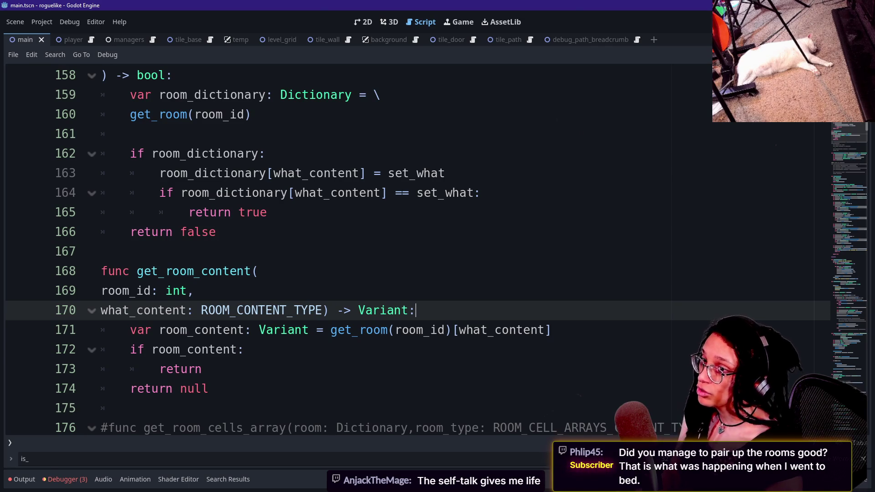
key(alt+Tab)
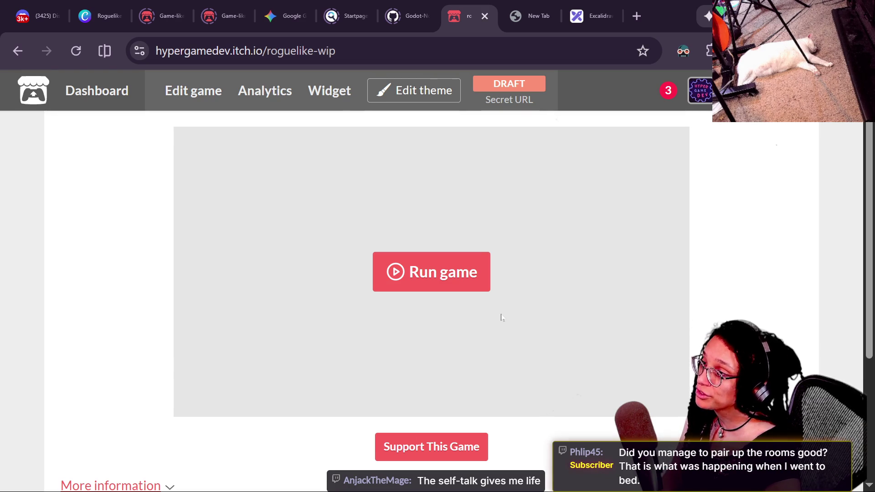
Step: Pan across the Excalidraw queue diagram, then return to itch.io and run the roguelike game
click(569, 22)
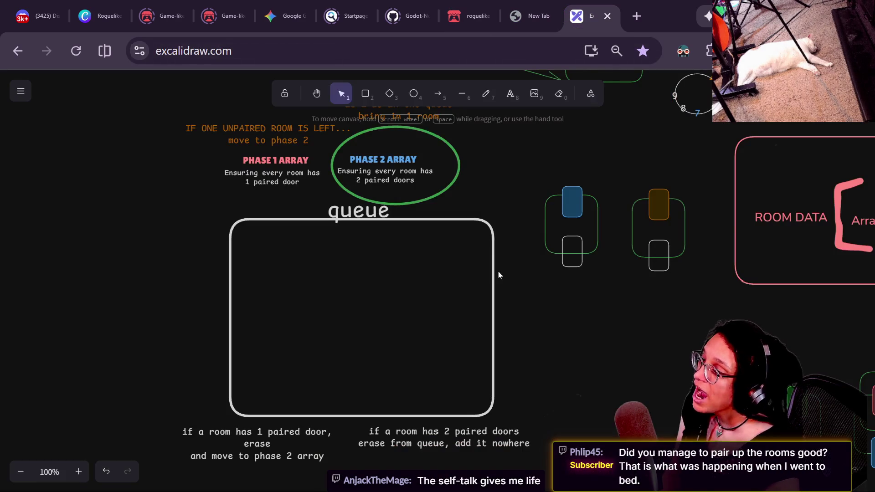
mouse_move(565, 303)
mouse_down()
mouse_move(555, 342)
mouse_move(477, 417)
mouse_move(611, 371)
mouse_up()
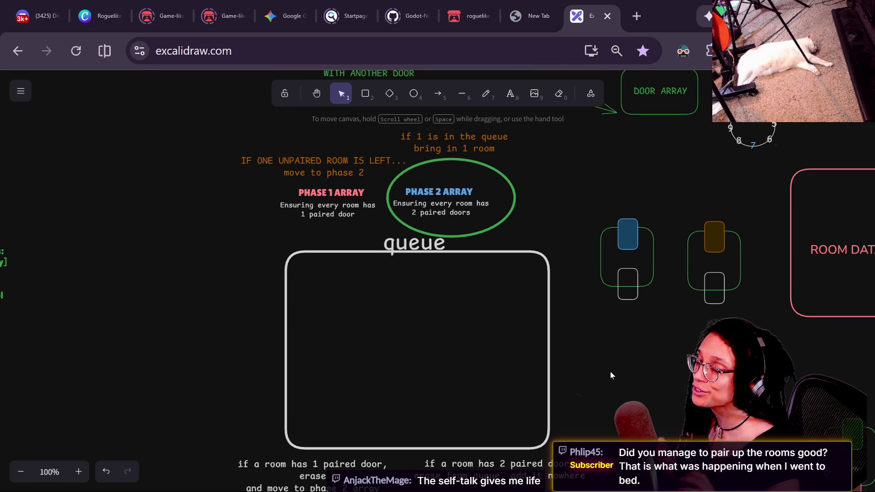
scroll(575, 190, right, 3)
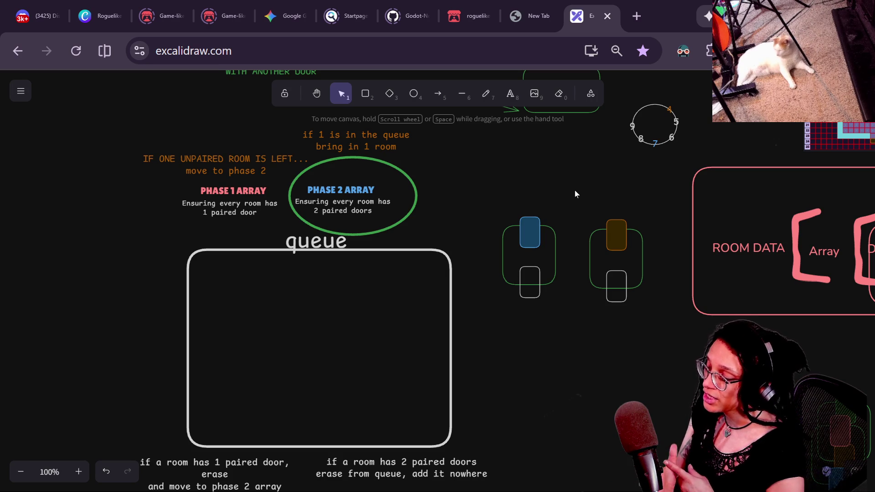
key(ctrl+8)
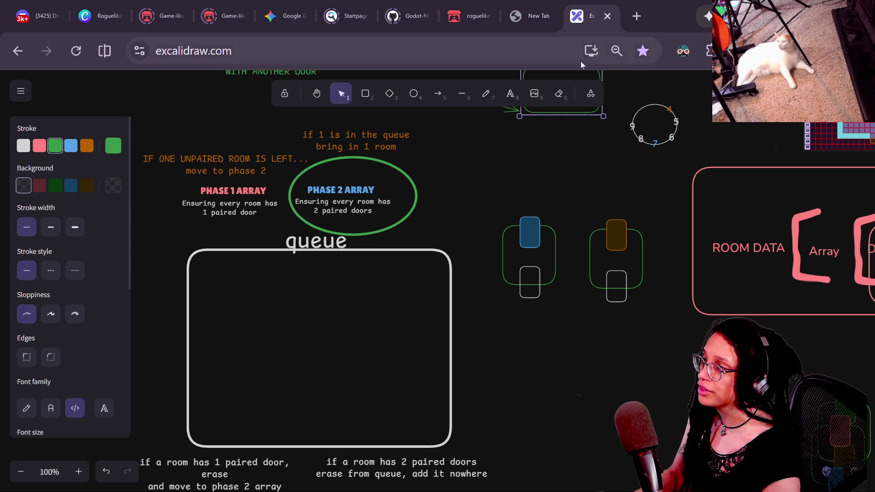
click(412, 286)
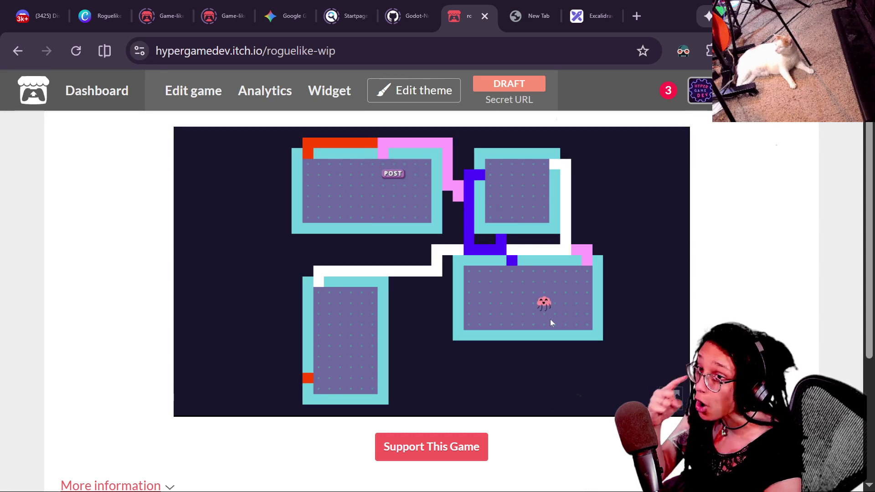
click(679, 407)
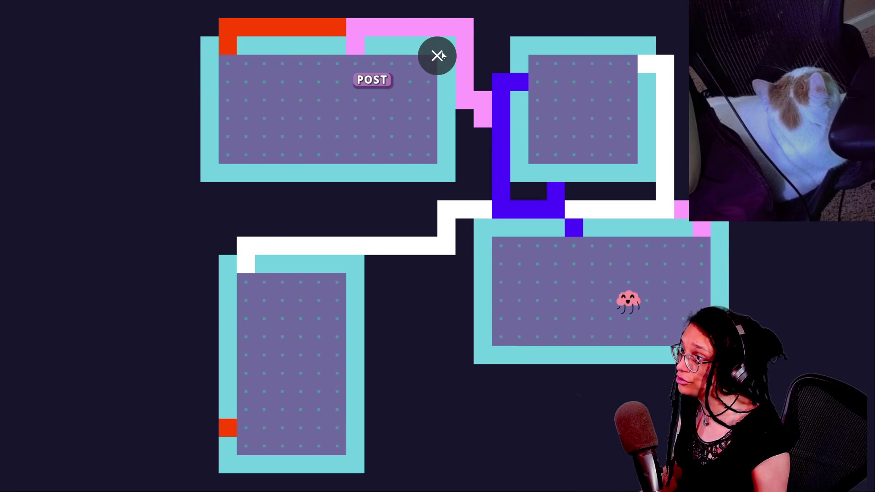
click(436, 55)
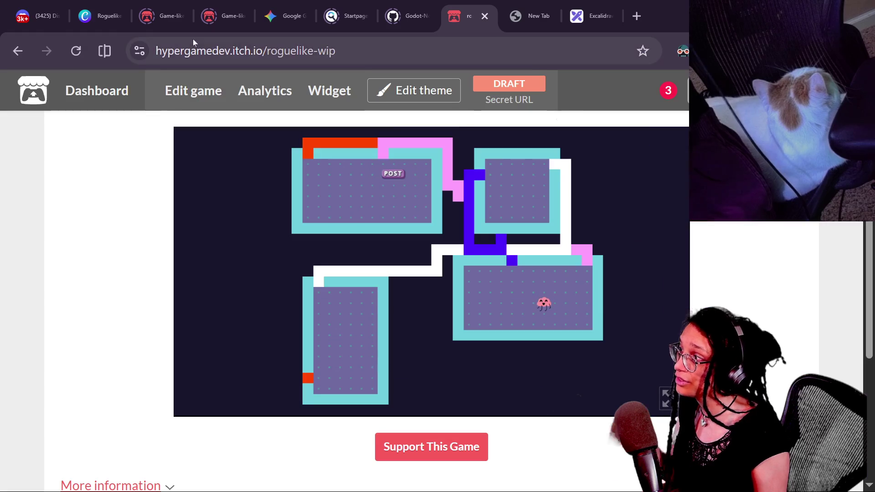
Step: Move the green ellipse from PHASE 2 ARRAY onto PHASE 1 ARRAY
click(604, 5)
mouse_move(534, 343)
mouse_down()
mouse_move(592, 389)
mouse_move(596, 371)
mouse_move(584, 352)
mouse_move(597, 342)
mouse_up()
double_click(599, 346)
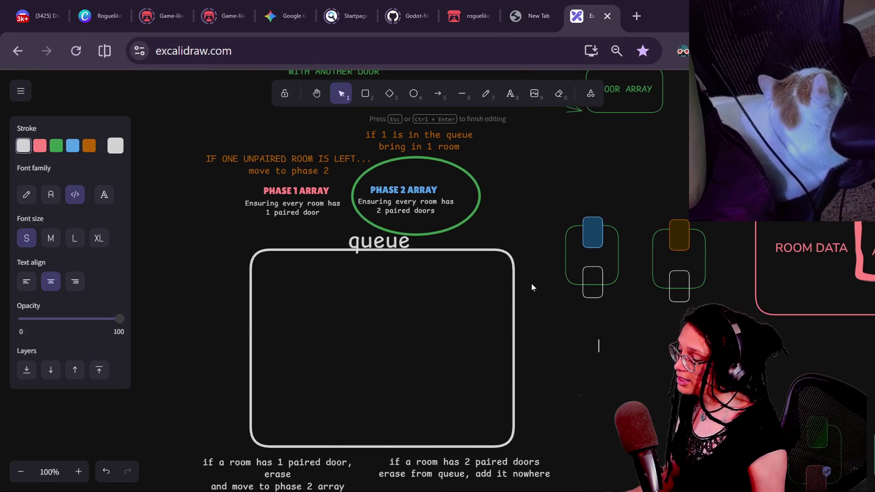
click(371, 171)
mouse_move(371, 172)
mouse_down()
mouse_move(222, 172)
mouse_move(236, 172)
mouse_up()
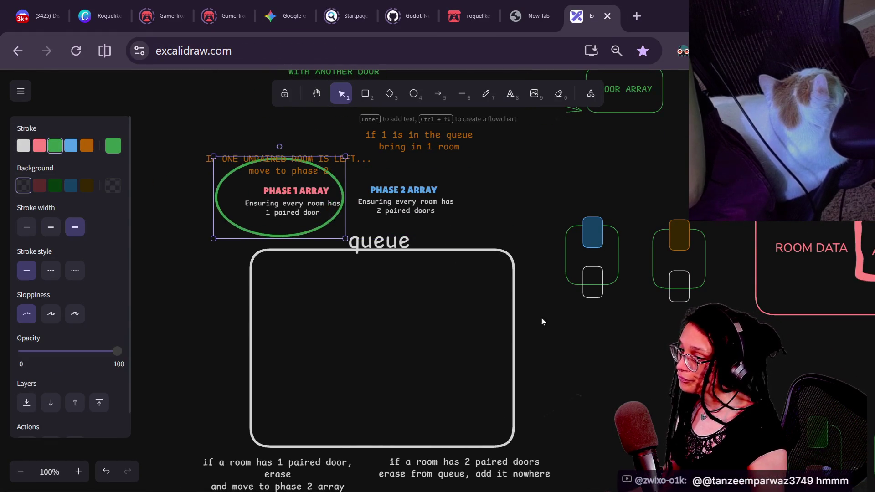
scroll(614, 326, down, 4)
scroll(614, 326, right, 5)
Step: Spread the stacked coloured door groups apart across the canvas
click(615, 326)
drag(608, 281, 428, 195)
mouse_move(677, 283)
mouse_down()
mouse_move(512, 189)
mouse_move(533, 238)
mouse_move(703, 269)
mouse_move(501, 204)
mouse_up()
scroll(500, 204, up, 4)
scroll(501, 204, left, 5)
click(637, 338)
mouse_move(637, 338)
mouse_down()
mouse_move(596, 330)
mouse_move(780, 433)
mouse_up()
click(606, 259)
Step: Give the blue and brown doors a white outline and a transparent background
click(595, 228)
shift+click(683, 230)
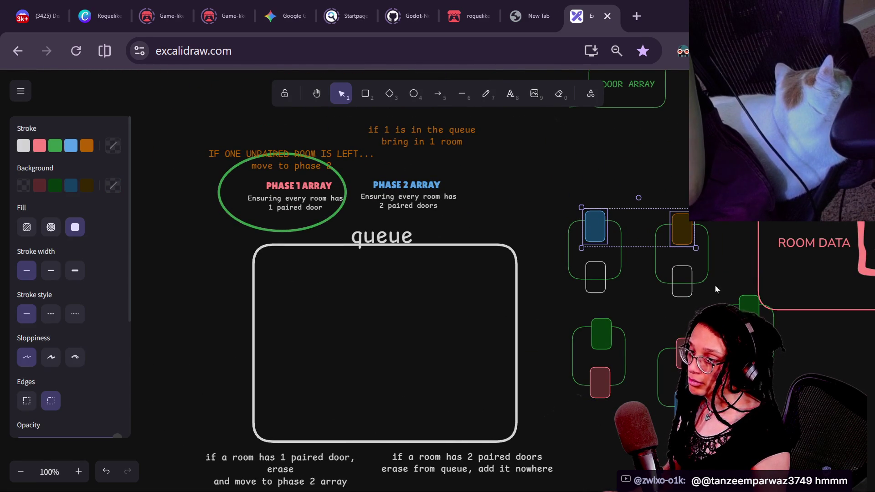
shift+click(741, 319)
shift+click(684, 412)
shift+click(575, 345)
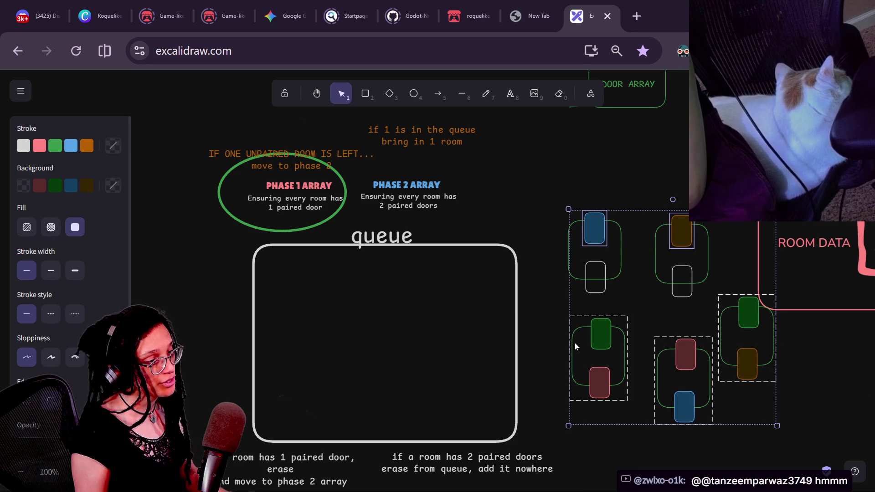
click(570, 174)
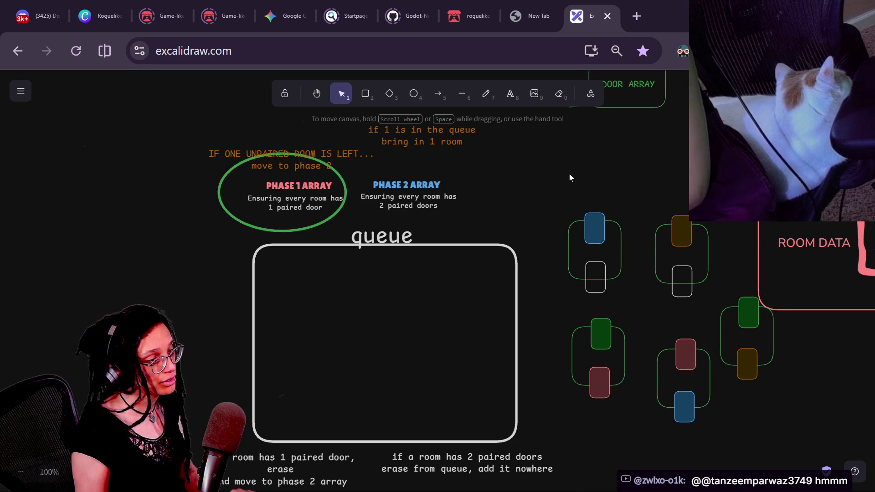
click(596, 235)
drag(547, 204, 616, 313)
click(582, 183)
click(595, 230)
shift+click(685, 236)
shift+click(592, 329)
click(610, 301)
click(601, 230)
shift+click(682, 235)
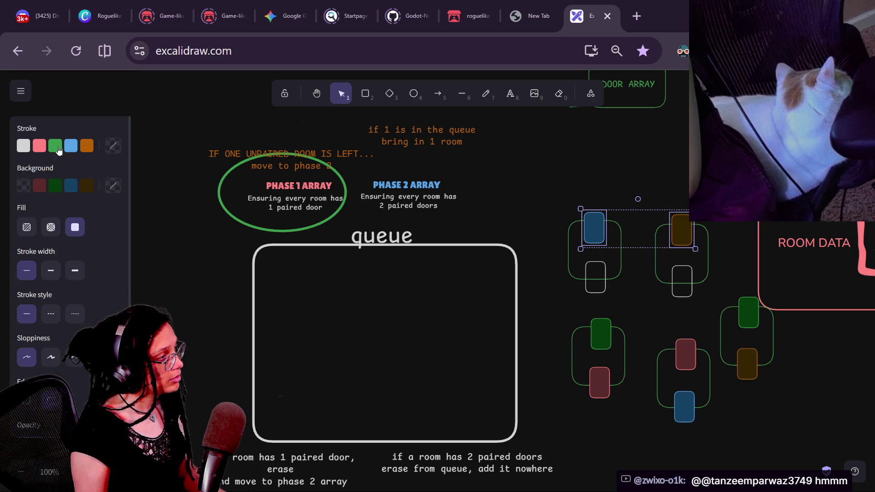
click(24, 145)
click(22, 185)
Step: Shift the left and middle door groups to the right beside the third group
click(581, 309)
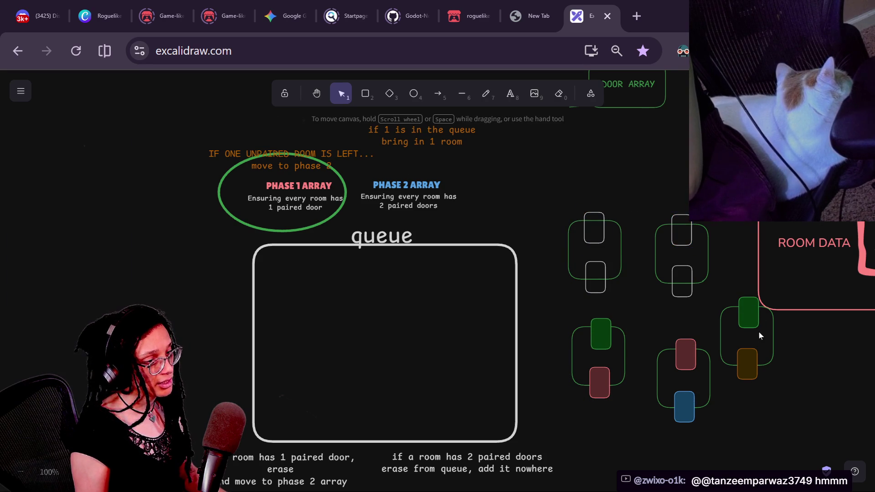
click(753, 367)
click(689, 389)
shift+click(612, 339)
drag(612, 338, 640, 338)
shift+click(754, 322)
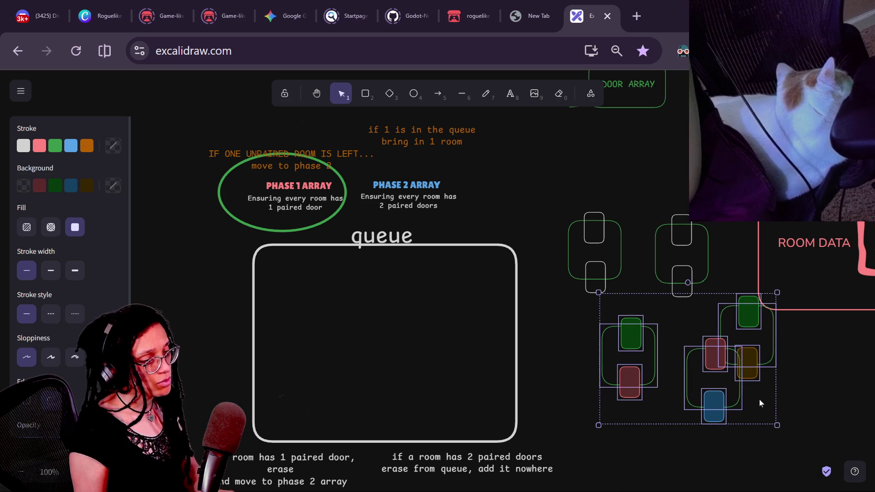
Step: Delete the red, orange, green and blue coloured doors
click(752, 389)
click(634, 333)
shift+click(622, 386)
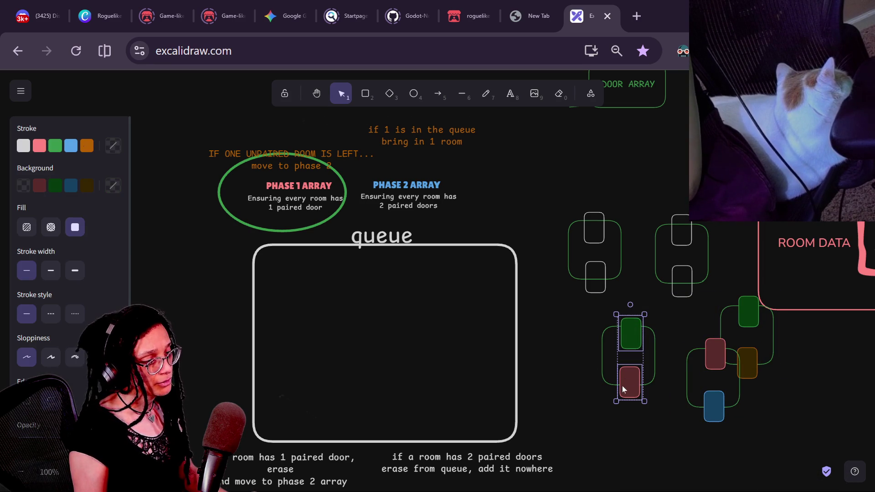
mouse_move(591, 416)
mouse_down()
mouse_move(776, 336)
mouse_move(774, 320)
mouse_up()
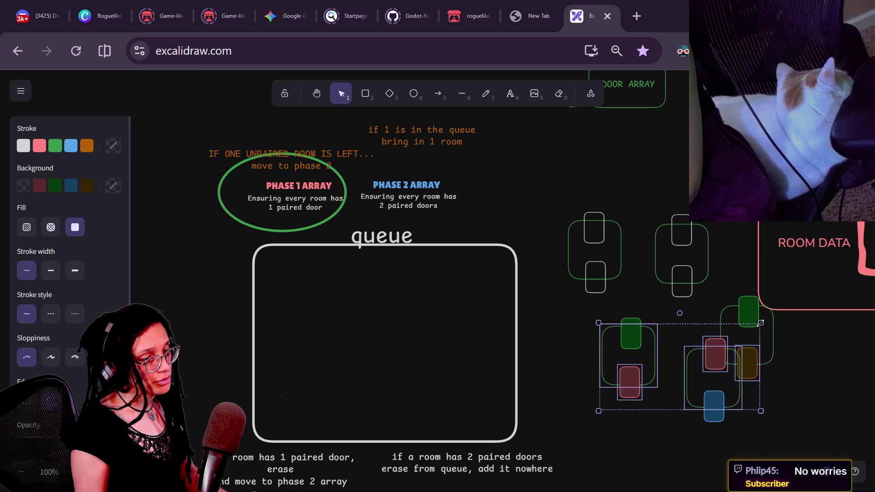
key(Delete)
drag(701, 371, 785, 299)
key(Delete)
click(715, 403)
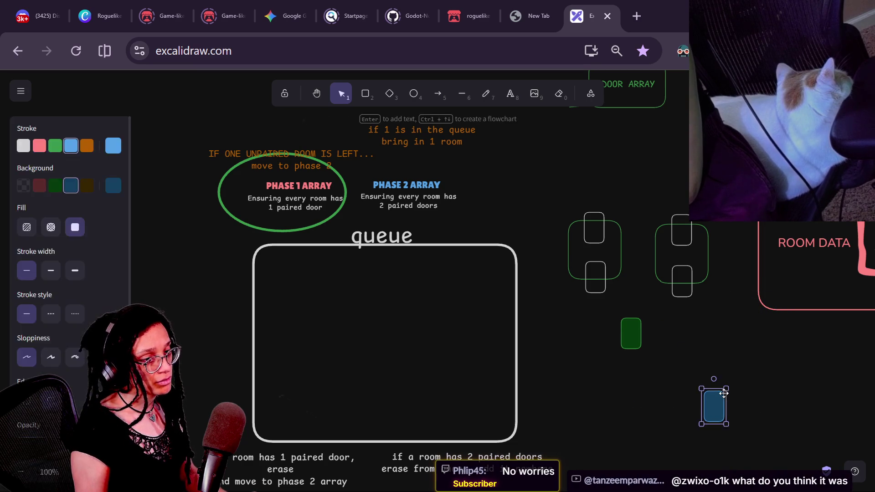
key(Delete)
click(622, 322)
key(Delete)
Step: Duplicate the blank two-door room group and place the copies to the lower right
click(594, 241)
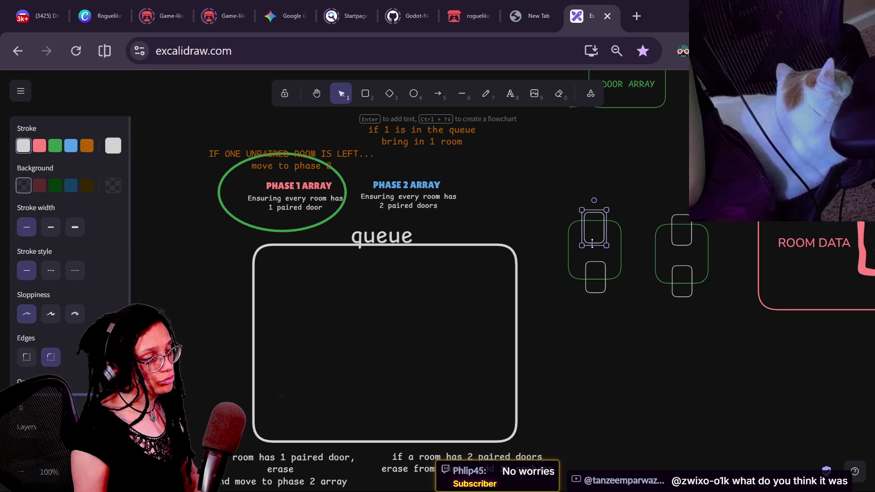
click(548, 199)
drag(630, 322, 630, 323)
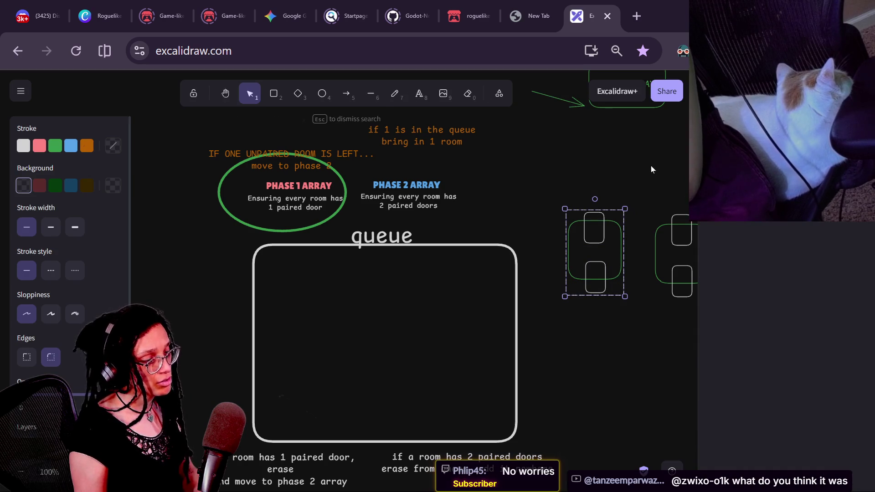
mouse_move(562, 181)
mouse_down()
mouse_move(579, 182)
mouse_move(577, 254)
mouse_move(630, 331)
mouse_up()
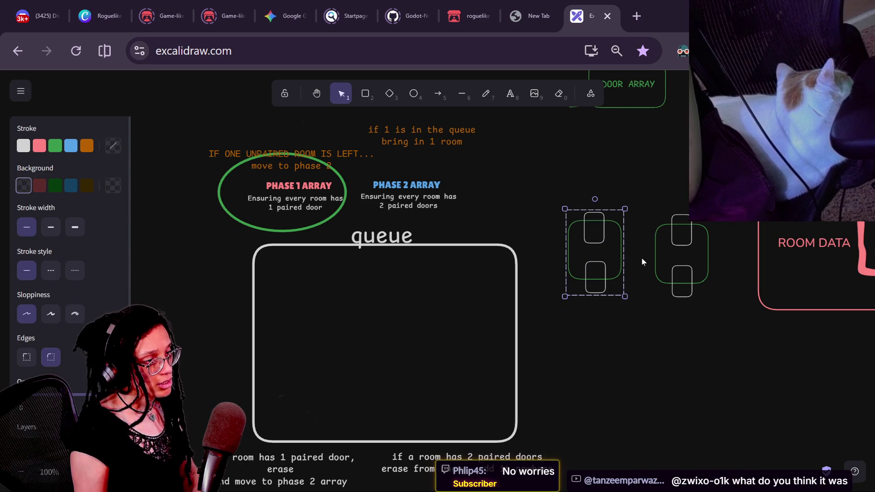
drag(616, 236, 599, 220)
click(668, 218)
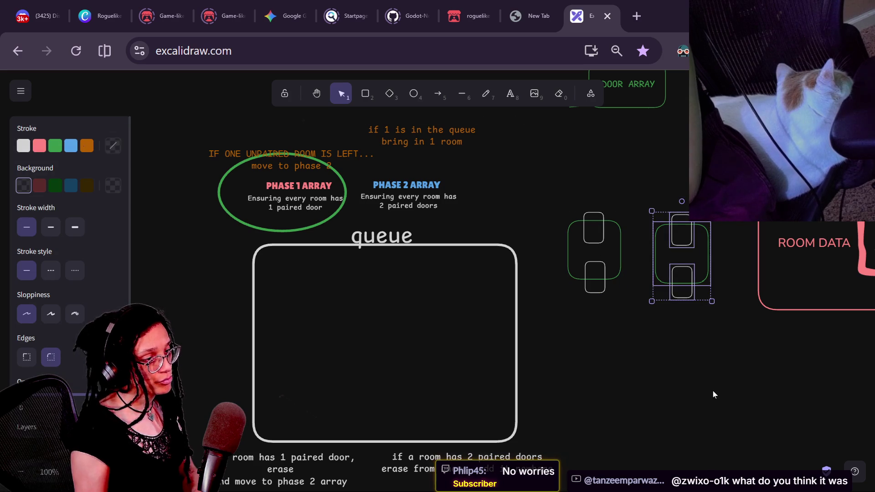
key(ctrl+x)
key(ctrl+v)
mouse_move(608, 260)
mouse_down()
mouse_move(649, 260)
mouse_move(647, 245)
mouse_move(701, 363)
mouse_up()
mouse_move(647, 355)
mouse_down()
mouse_move(607, 360)
mouse_move(762, 384)
mouse_up()
Step: Centre the green ellipse around PHASE 1 ARRAY
click(600, 139)
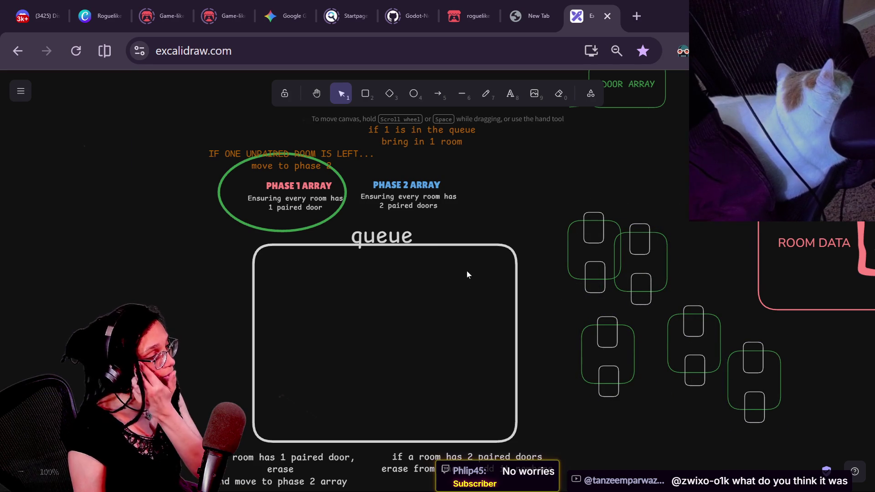
drag(344, 176, 354, 186)
drag(515, 246, 523, 252)
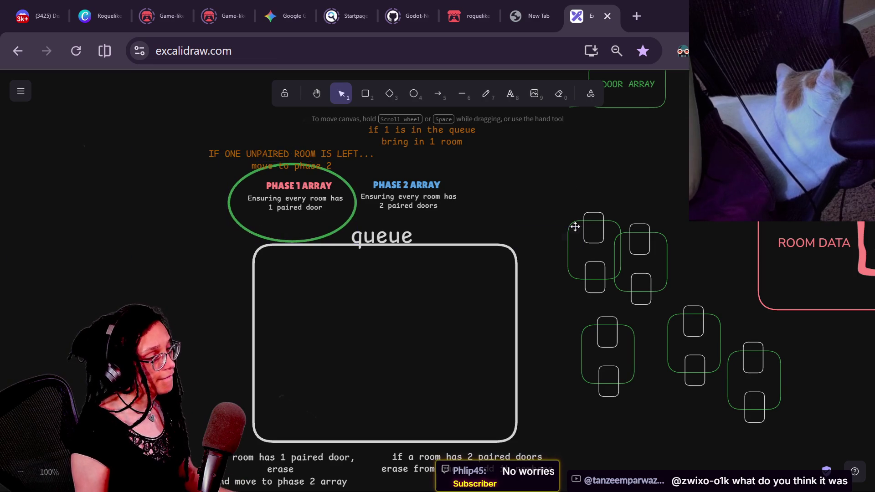
Step: Pan around the diagram to bring the room copies and queue title into view
drag(581, 226, 581, 222)
scroll(581, 223, left, 2)
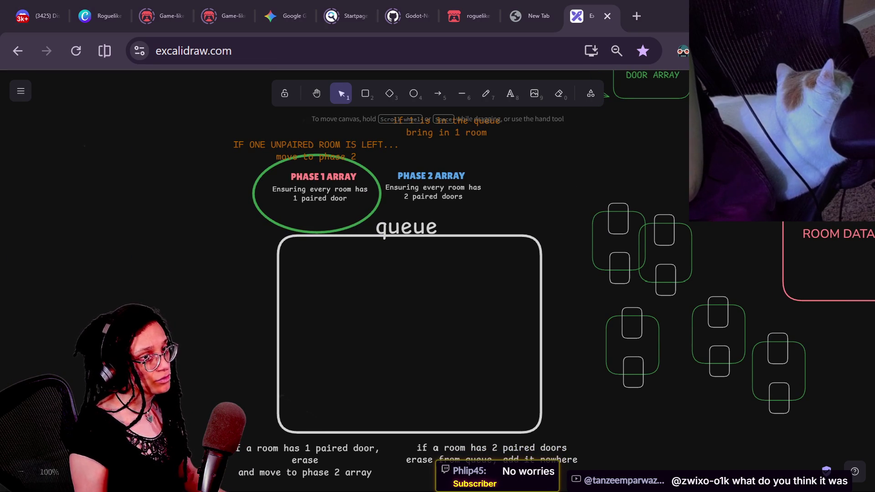
click(644, 373)
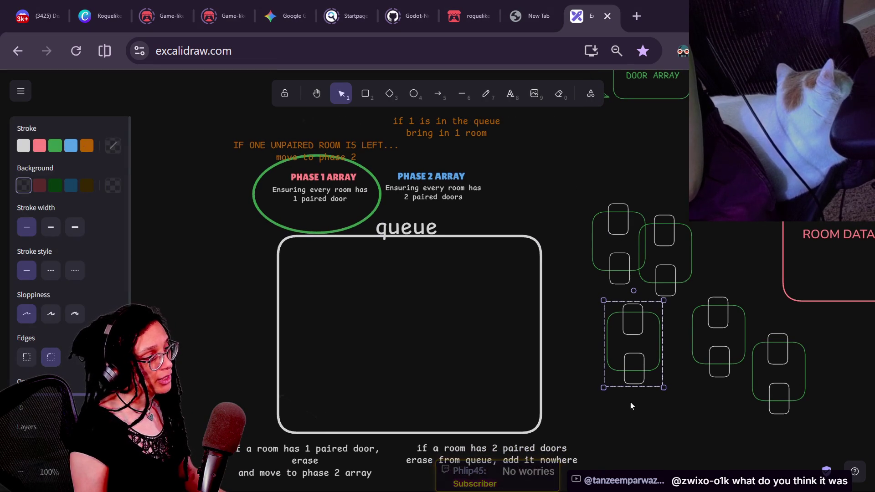
drag(630, 402, 643, 400)
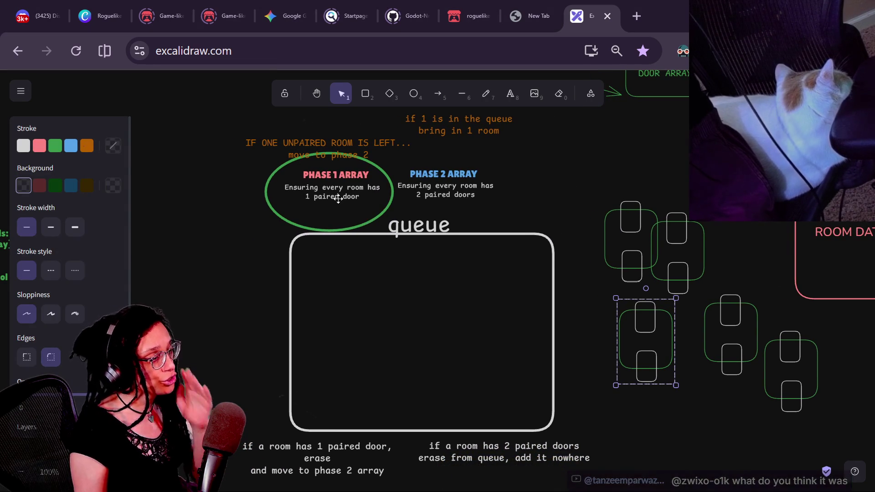
scroll(338, 199, up, 2)
scroll(338, 199, up, 5)
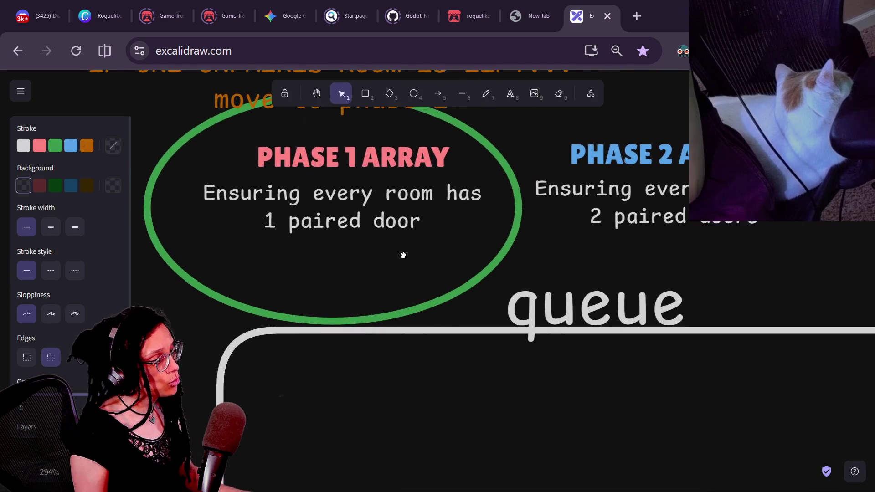
scroll(407, 290, down, 6)
scroll(491, 227, up, 3)
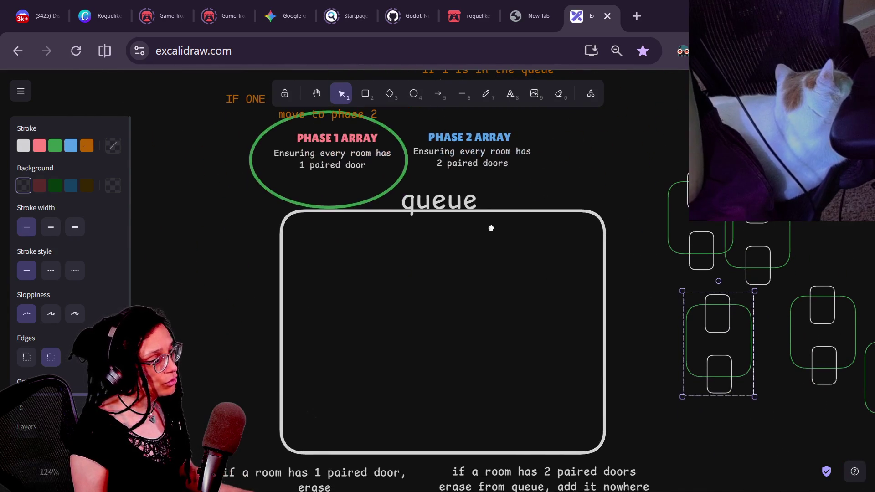
Step: Move the queue title above the box, rename it 'queue (Array)', and drag a room inside
click(432, 173)
drag(432, 173, 461, 205)
key(Return)
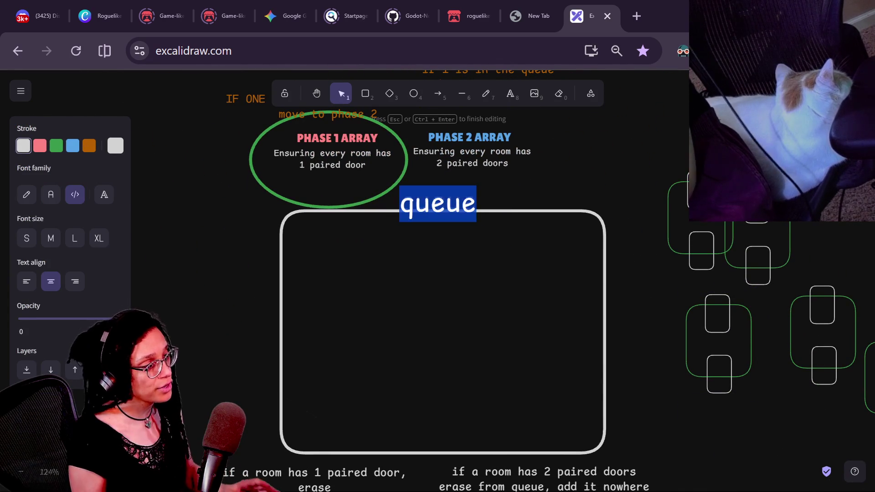
text( (Array))
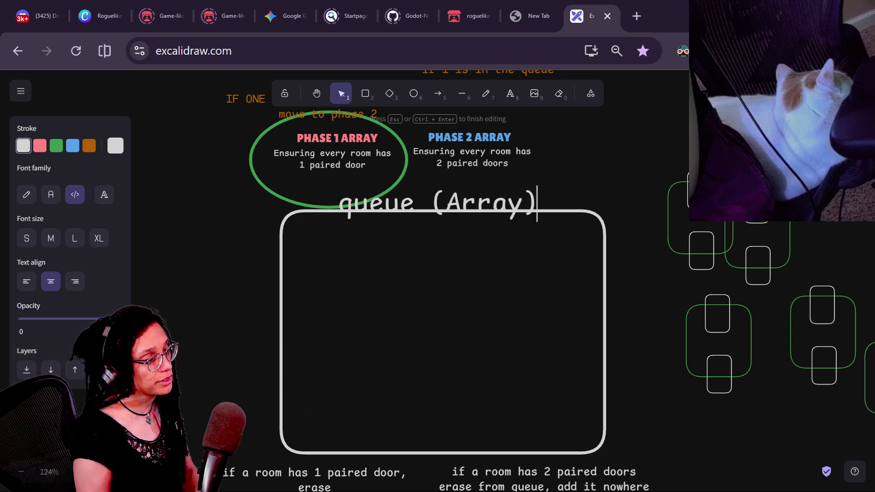
click(396, 272)
mouse_move(687, 188)
mouse_down()
mouse_move(377, 254)
mouse_move(608, 169)
mouse_move(363, 269)
mouse_move(378, 266)
mouse_up()
Step: Bring a second room into the queue box and align both rooms side by side
drag(806, 296, 463, 267)
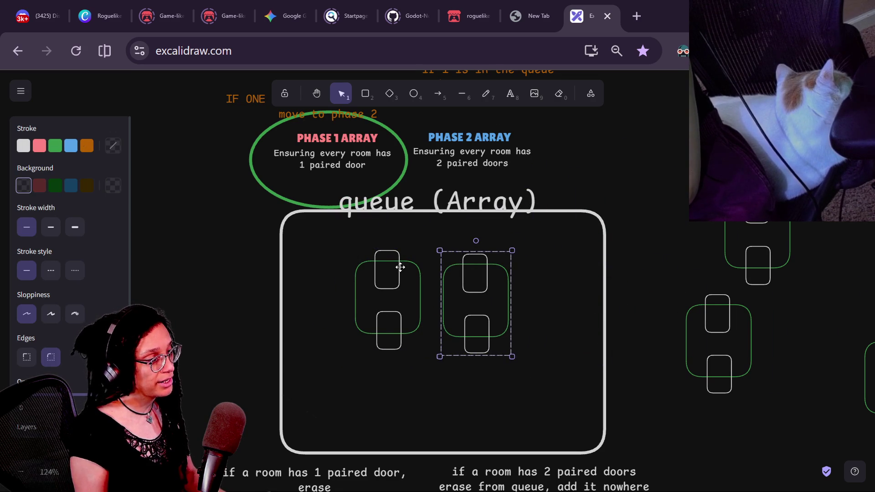
drag(400, 267, 405, 274)
drag(485, 283, 484, 285)
click(366, 288)
drag(377, 274, 378, 272)
drag(458, 285, 465, 280)
drag(394, 266, 408, 273)
mouse_move(477, 278)
mouse_down()
mouse_move(470, 282)
mouse_move(466, 273)
mouse_up()
drag(401, 270, 405, 271)
drag(492, 273, 497, 272)
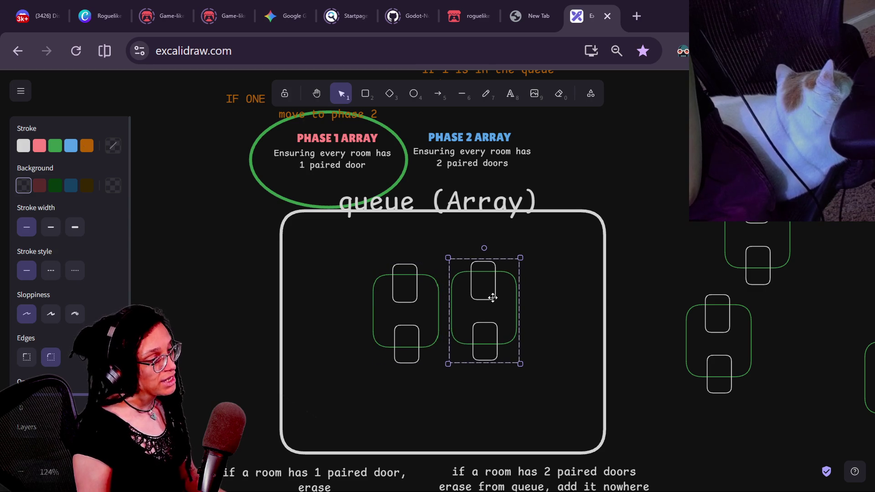
click(420, 300)
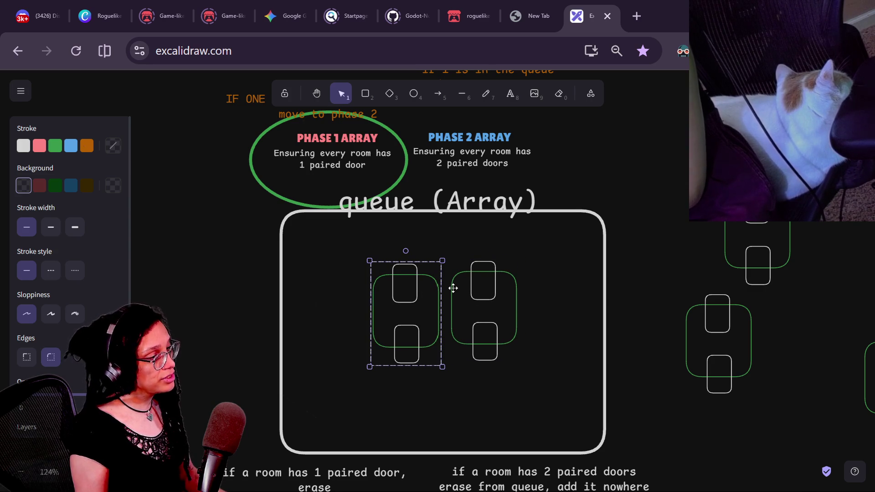
key(Caps_Lock)
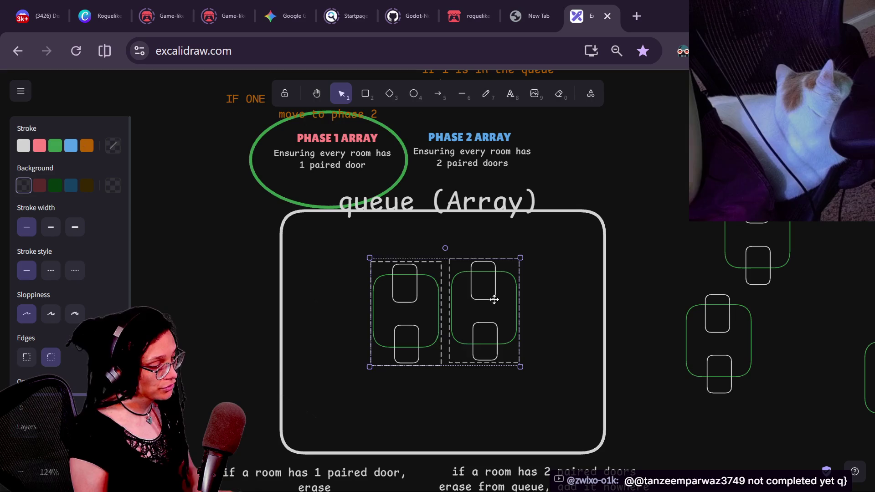
click(416, 325)
Step: Fill the left room's lower door and the right room's upper door blue
click(403, 325)
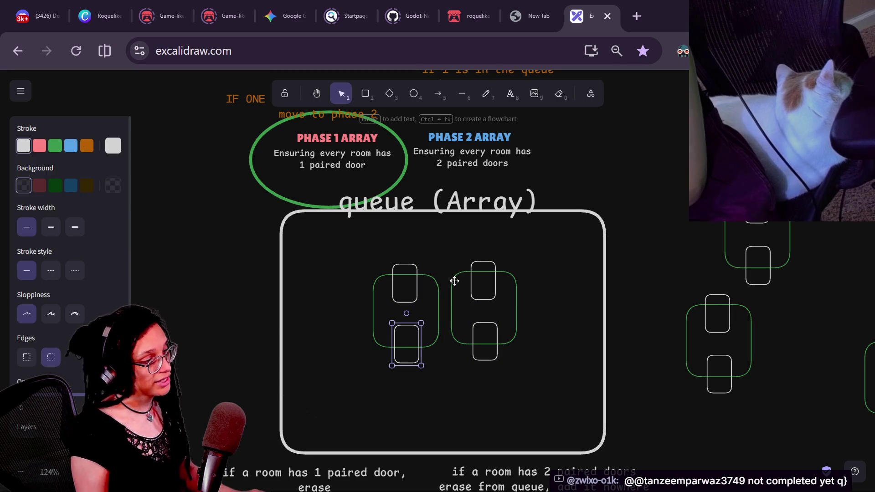
shift+click(475, 270)
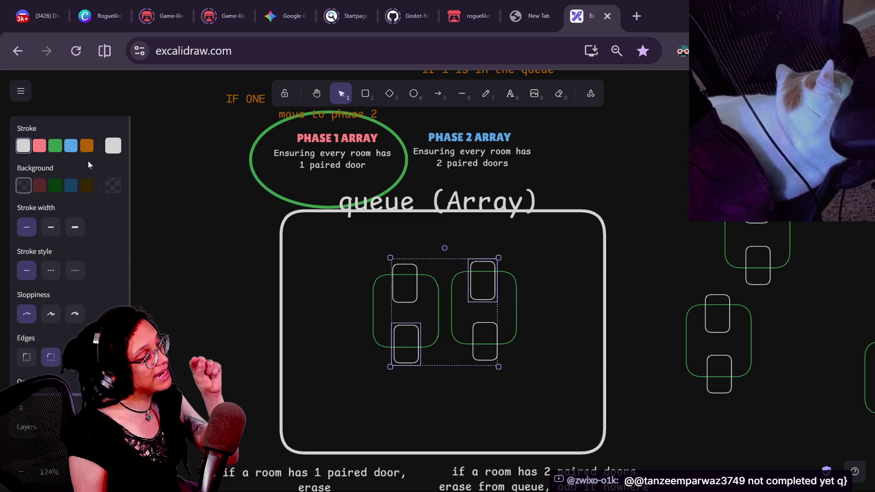
click(72, 185)
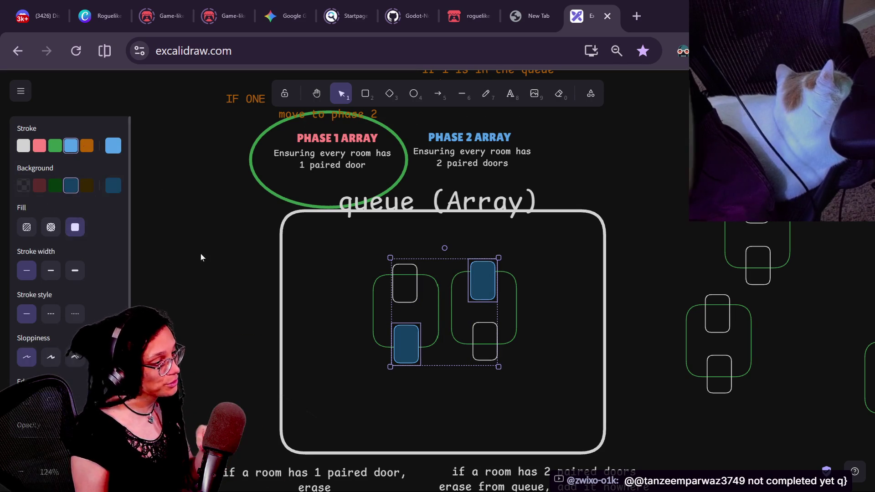
click(343, 292)
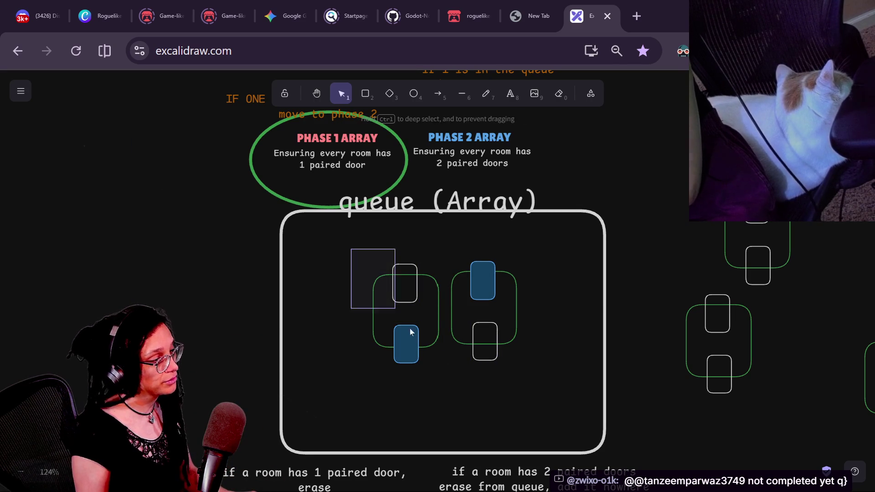
drag(396, 312, 445, 381)
mouse_move(532, 251)
mouse_down()
mouse_move(417, 406)
mouse_move(439, 379)
mouse_up()
click(364, 329)
Step: Move the left room group out of the queue box to the right
scroll(367, 457, down, 2)
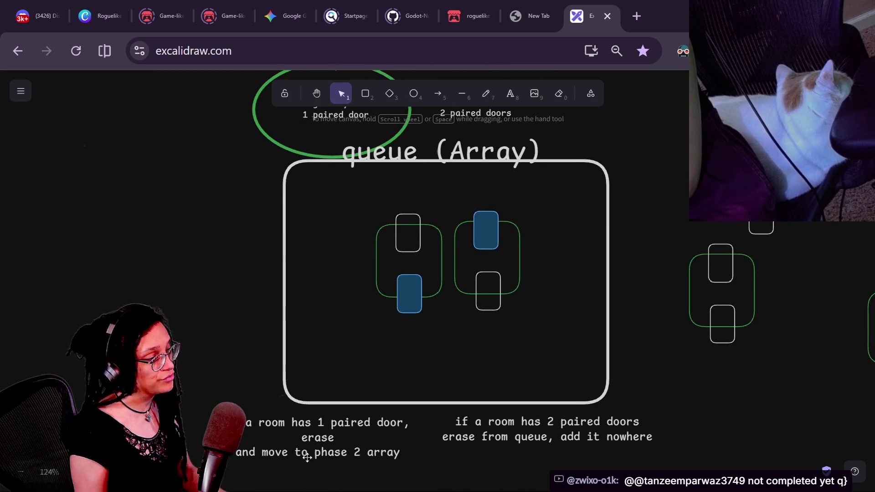
scroll(239, 353, up, 1)
scroll(195, 324, up, 3)
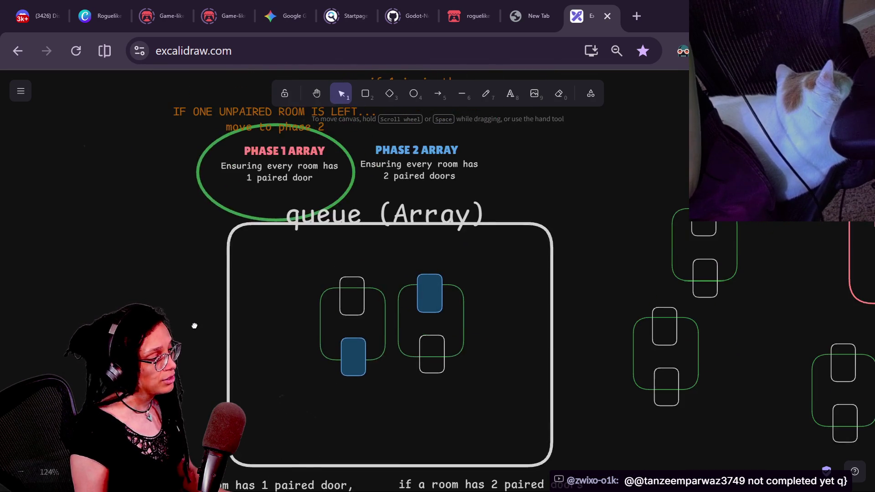
drag(318, 358, 319, 360)
scroll(289, 321, down, 2)
scroll(279, 344, up, 1)
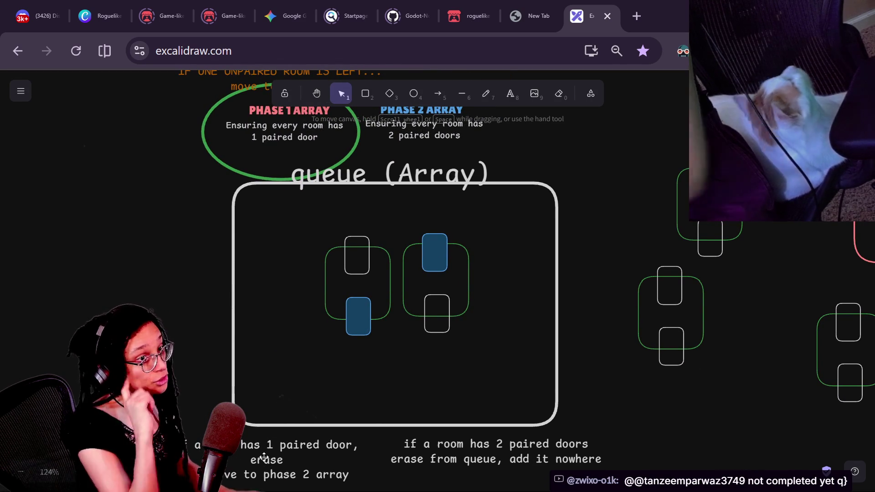
scroll(287, 378, down, 2)
scroll(287, 378, left, 3)
click(354, 375)
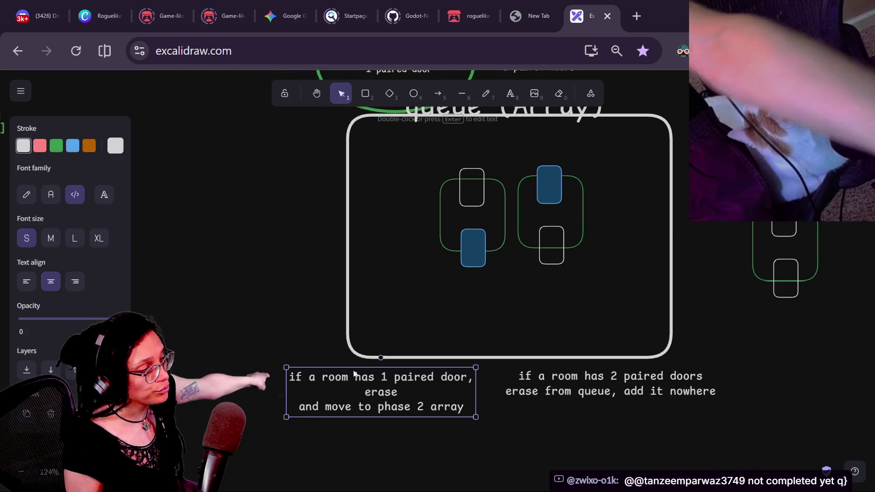
drag(475, 188, 467, 198)
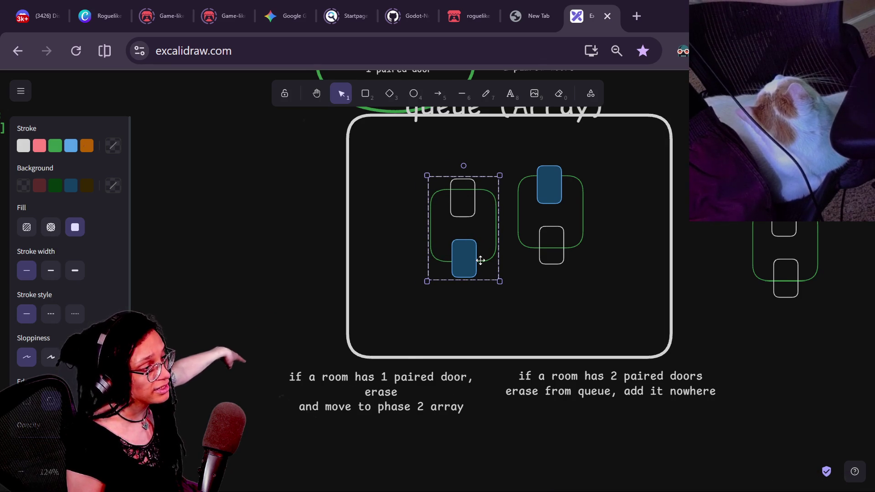
mouse_move(483, 255)
mouse_down()
mouse_move(727, 447)
mouse_move(738, 434)
mouse_move(722, 239)
mouse_up()
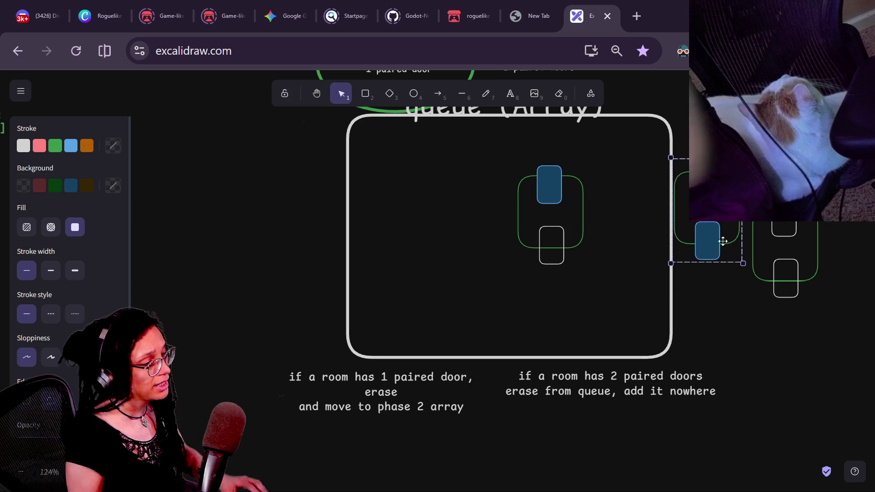
Step: In the one-paired-door rule text, delete the erase line and the old wording before 'phase 2 array'
click(411, 411)
key(Return)
click(397, 390)
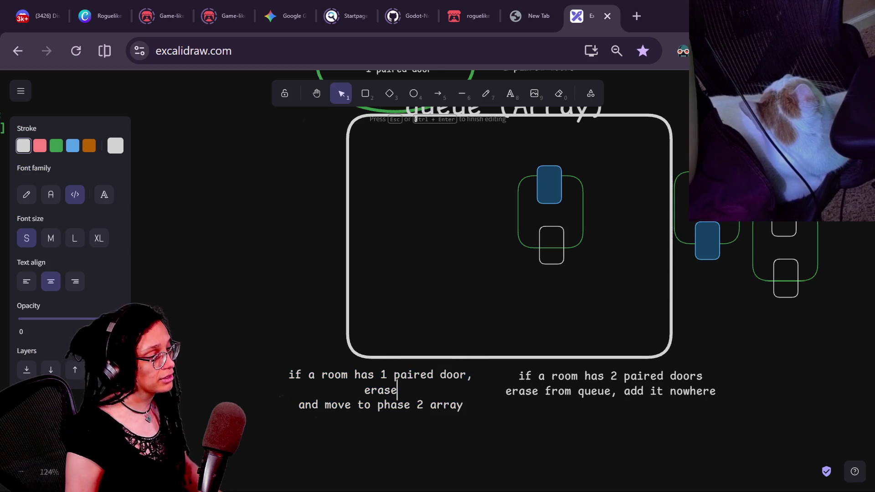
key(BackSpace)
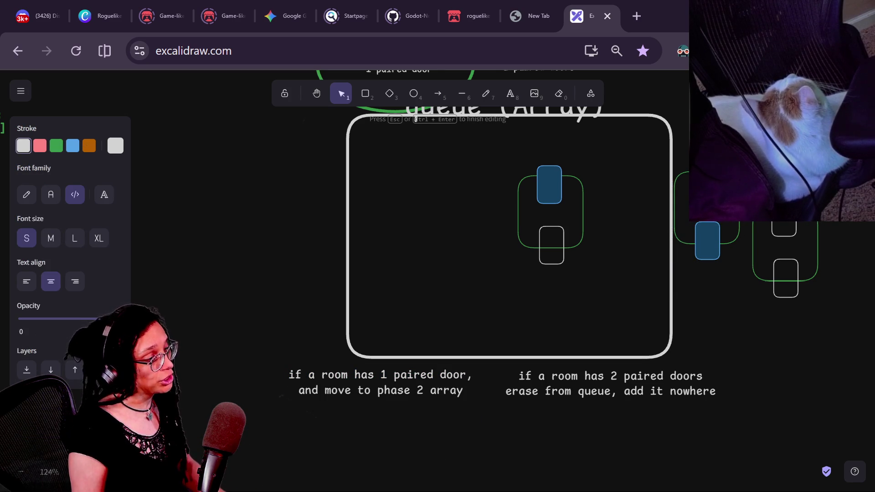
click(325, 390)
key(BackSpace)
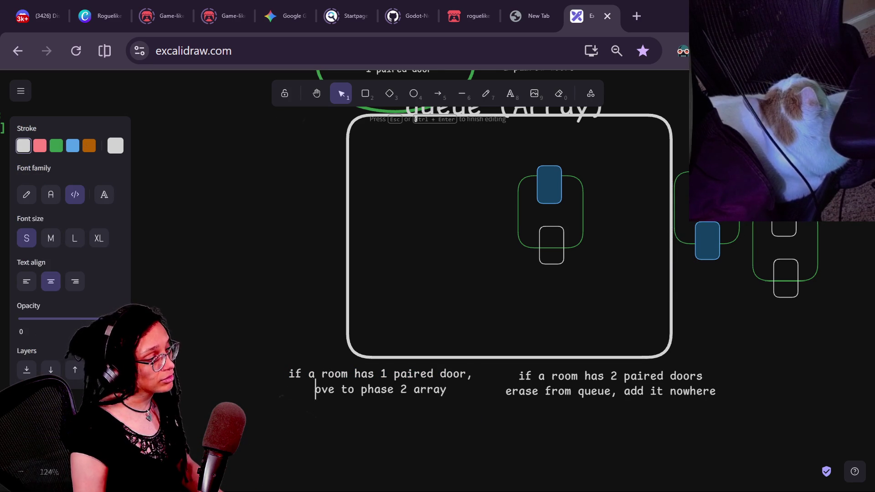
Step: Reword the rule to 'copy it in,' and add a second line 'and erase it from queue'
text(duplicating)
key(BackSpace)
key(BackSpace)
key(BackSpace)
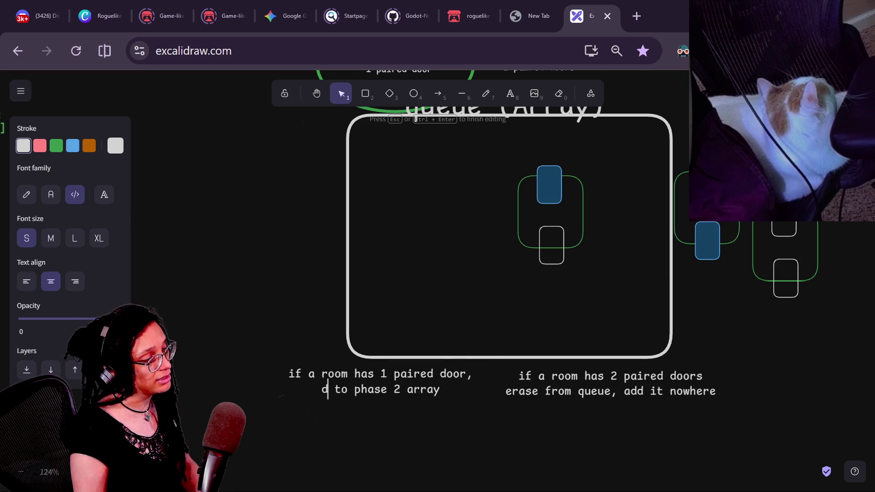
text(py int)
key(BackSpace)
key(BackSpace)
key(BackSpace)
key(BackSpace)
text(it)
key(Right)
text(in)
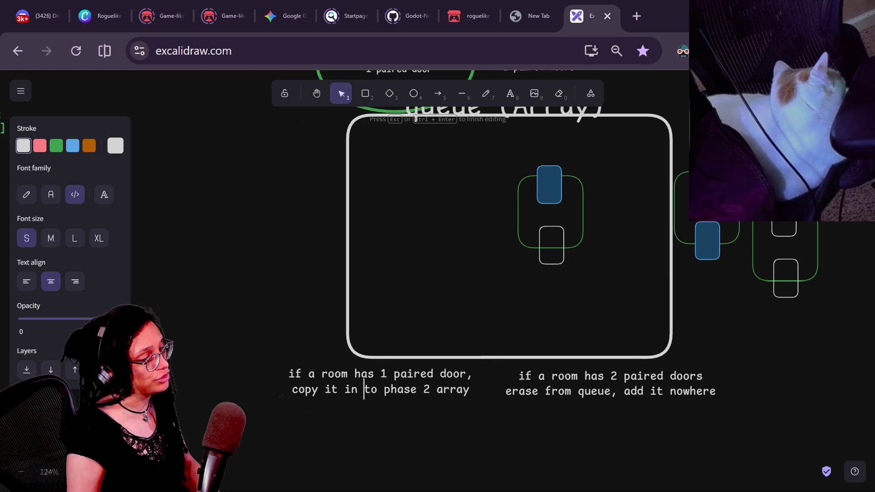
text(,)
key(Return)
text(and erase it)
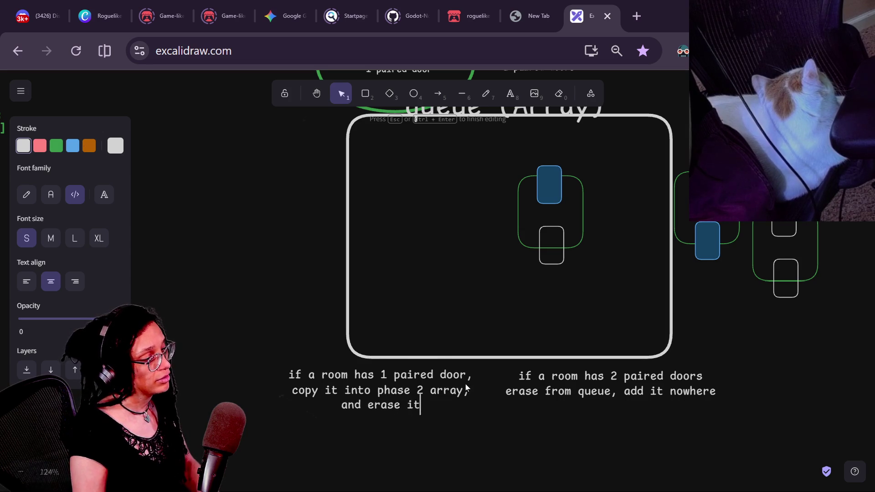
text( from queue)
key(Escape)
scroll(660, 285, up, 2)
scroll(661, 285, right, 2)
Step: Move the room with the blue lower door up beside the PHASE 2 ARRAY label
drag(657, 278, 503, 383)
click(636, 246)
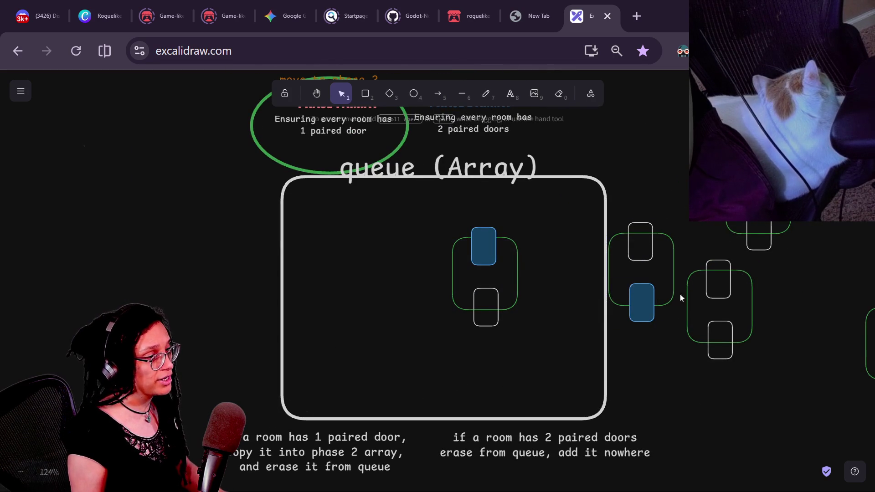
click(641, 305)
drag(641, 306, 391, 323)
scroll(559, 274, up, 2)
scroll(559, 274, right, 1)
drag(364, 359, 545, 183)
mouse_move(439, 171)
mouse_down()
mouse_move(410, 173)
mouse_move(438, 171)
mouse_up()
Step: Stack three spare room groups to the left of Phase 1
mouse_move(720, 273)
mouse_down()
mouse_move(339, 285)
mouse_move(190, 200)
mouse_up()
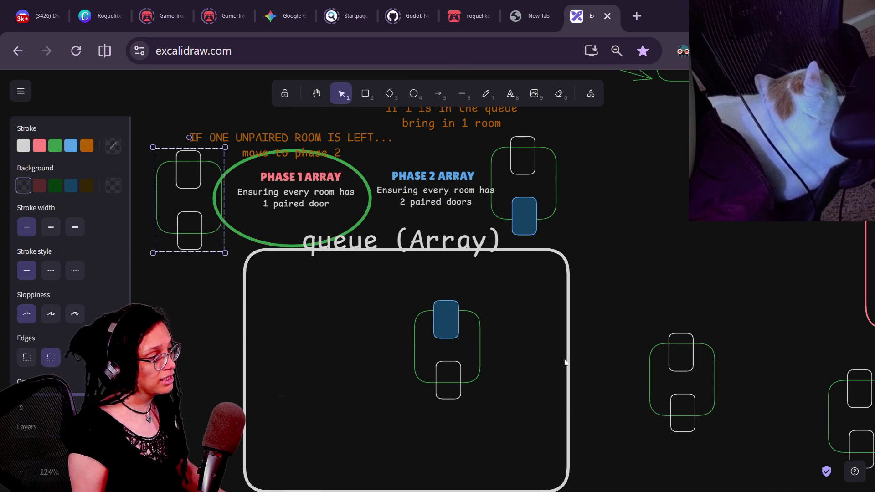
mouse_move(672, 370)
mouse_down()
mouse_move(307, 317)
mouse_move(163, 231)
mouse_up()
drag(855, 407, 197, 276)
scroll(197, 276, up, 5)
scroll(197, 276, up, 2)
Step: Undo an accidental Phase 1 text shift, place a room right of the Phase 2 label, and move the remaining queue room up-left
click(512, 242)
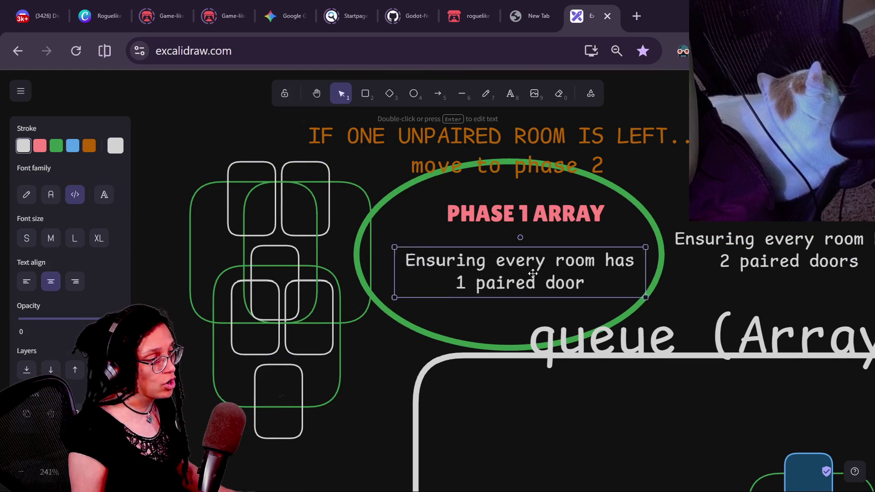
key(ctrl+z)
scroll(387, 331, down, 5)
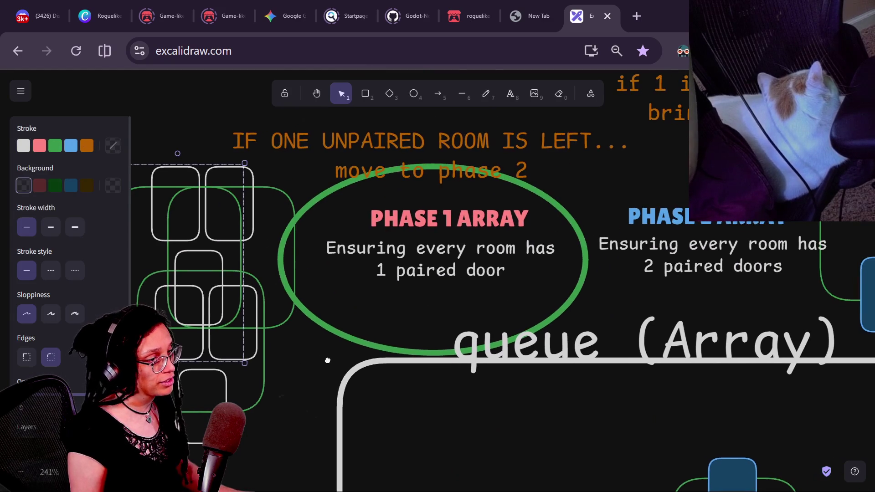
click(488, 297)
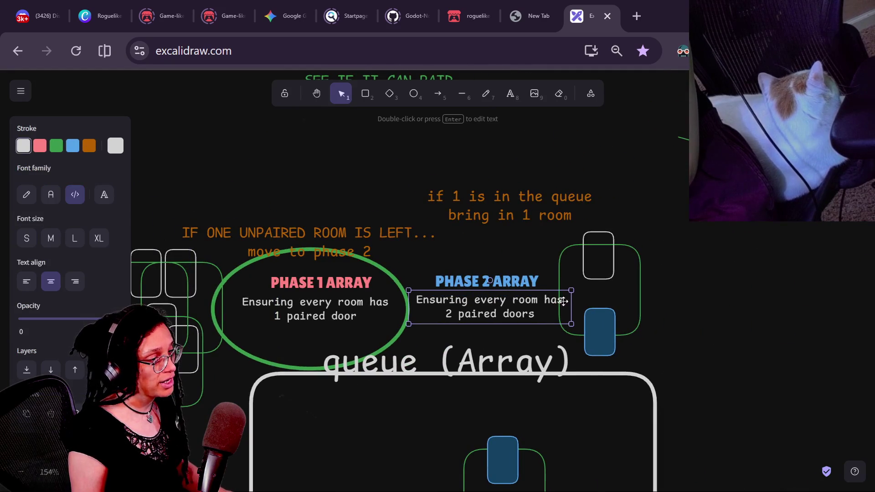
click(628, 268)
scroll(592, 250, down, 2)
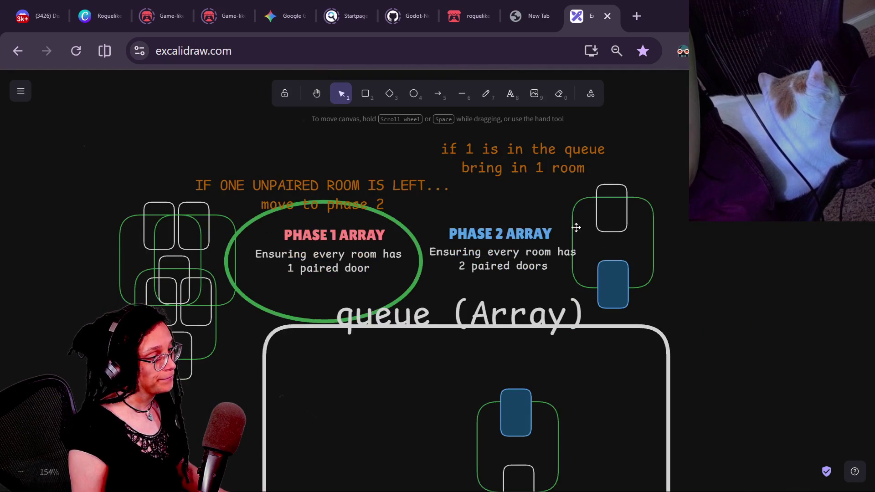
mouse_move(601, 230)
mouse_down()
mouse_move(210, 273)
mouse_move(227, 292)
mouse_move(705, 268)
mouse_up()
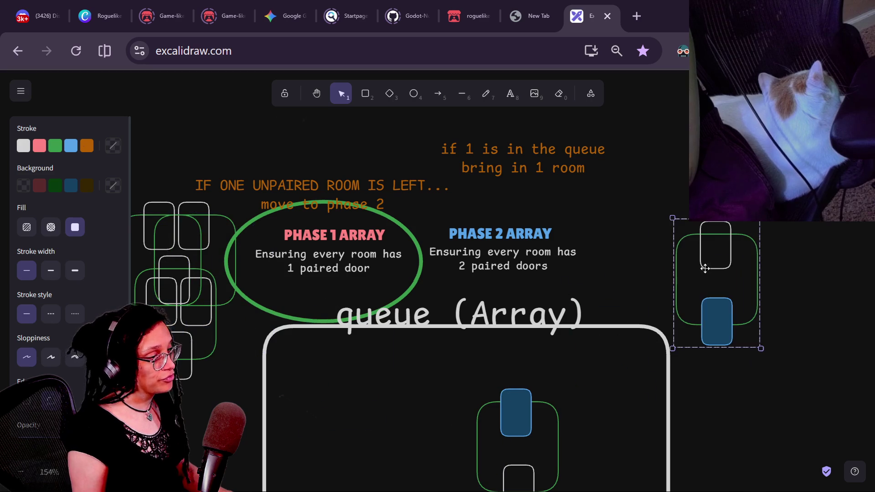
drag(517, 413, 463, 368)
scroll(600, 387, down, 2)
Step: Bring two room groups from the left cluster side by side into the queue box
mouse_move(498, 288)
mouse_down()
mouse_move(483, 307)
mouse_move(702, 118)
mouse_move(687, 125)
mouse_up()
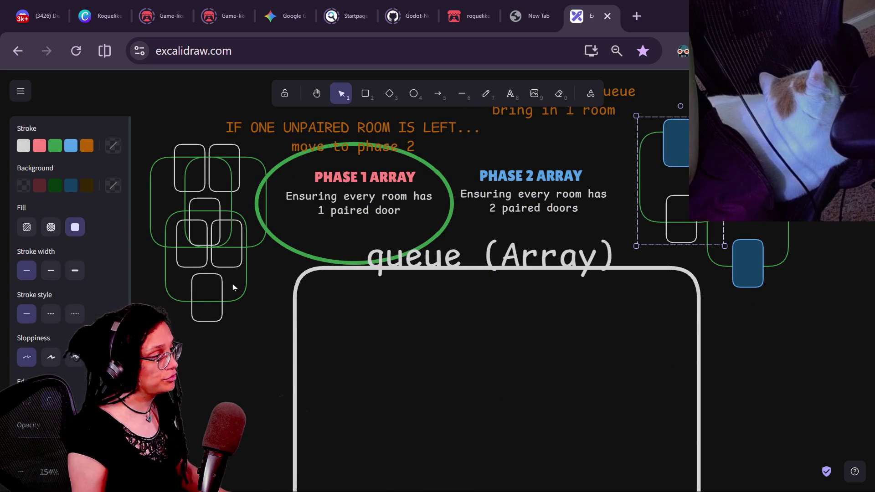
mouse_move(228, 255)
mouse_down()
mouse_move(376, 400)
mouse_move(458, 438)
mouse_up()
mouse_move(206, 292)
mouse_down()
mouse_move(207, 285)
mouse_move(575, 423)
mouse_up()
scroll(606, 360, down, 2)
scroll(606, 360, right, 3)
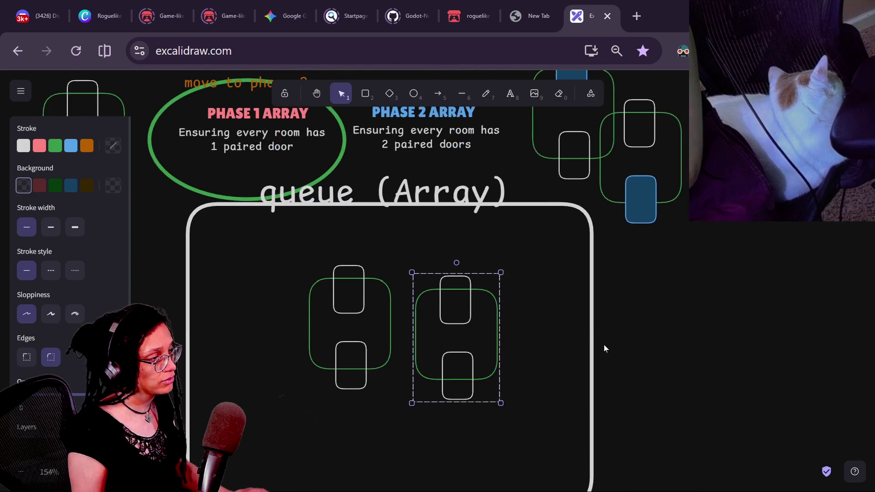
scroll(604, 345, down, 5)
drag(442, 318, 436, 325)
shift+click(502, 303)
mouse_move(496, 339)
mouse_down()
mouse_move(443, 334)
mouse_move(545, 293)
mouse_move(512, 311)
mouse_up()
Step: Fill the top doors of both queued rooms with orange-brown
click(461, 277)
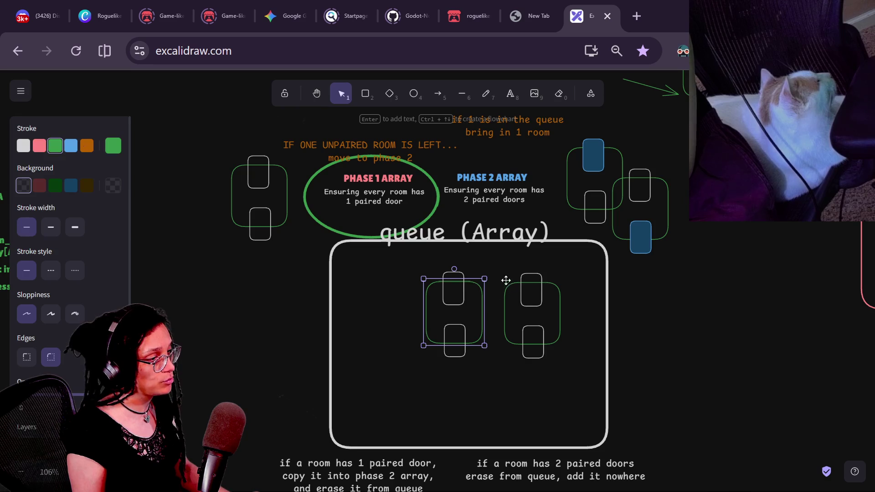
ctrl+click(520, 279)
ctrl+shift+click(458, 274)
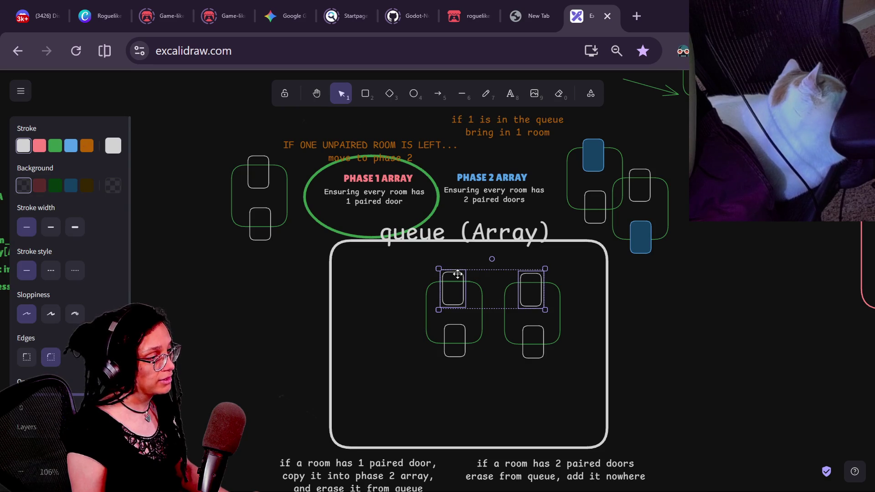
click(87, 185)
Step: Reposition the two orange-topped room groups lower-left within the queue box
mouse_move(381, 402)
mouse_down()
mouse_move(589, 291)
mouse_move(588, 265)
mouse_up()
click(552, 401)
drag(581, 382, 500, 253)
mouse_move(390, 377)
mouse_down()
mouse_move(492, 286)
mouse_move(491, 260)
mouse_up()
click(699, 321)
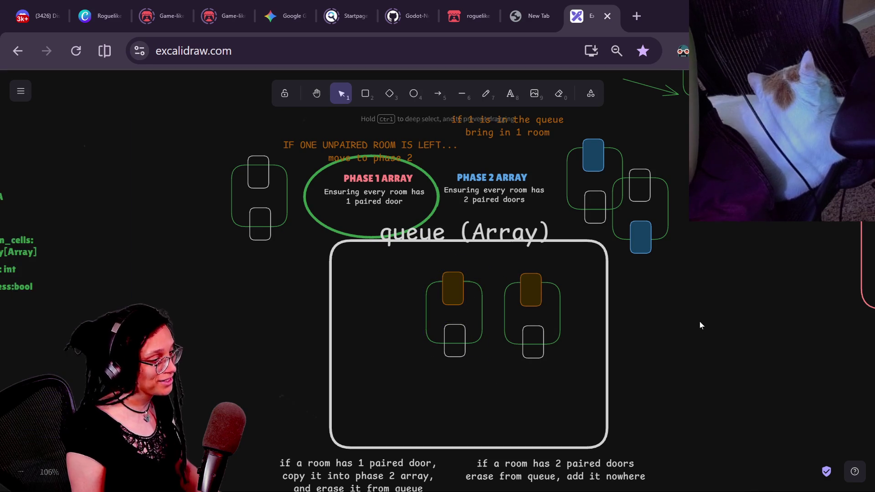
drag(699, 321, 673, 319)
drag(424, 287, 381, 318)
scroll(526, 329, down, 1)
scroll(526, 328, left, 1)
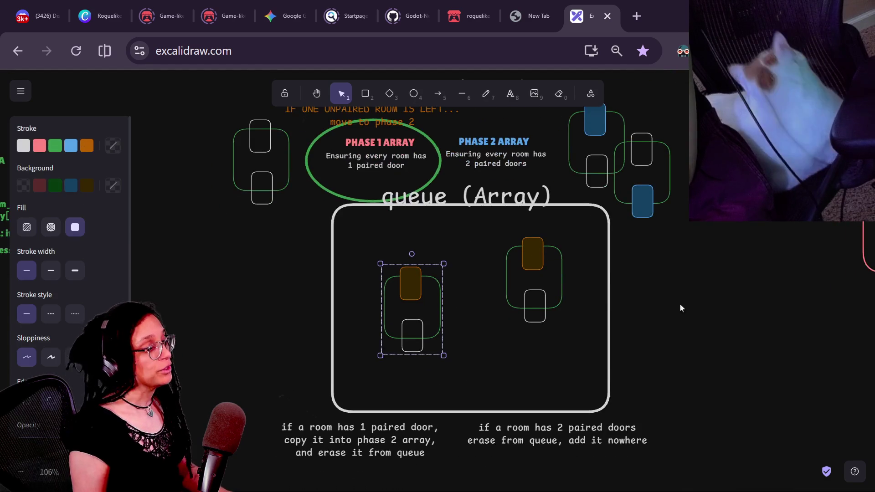
drag(524, 250, 513, 289)
Step: Move both orange-topped room groups out of the queue to the upper right
click(403, 286)
mouse_move(403, 287)
mouse_down()
mouse_move(730, 256)
mouse_move(679, 167)
mouse_up()
drag(524, 285, 741, 166)
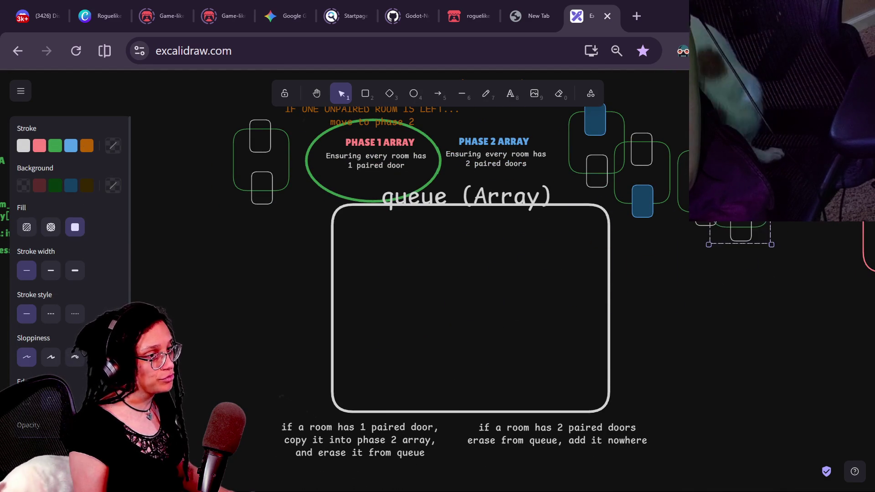
click(682, 296)
Step: Place a room group and the unpaired-room rule text inside the queue box
scroll(713, 302, left, 2)
scroll(713, 302, up, 1)
mouse_move(318, 204)
mouse_down()
mouse_move(383, 255)
mouse_move(319, 228)
mouse_move(366, 251)
mouse_up()
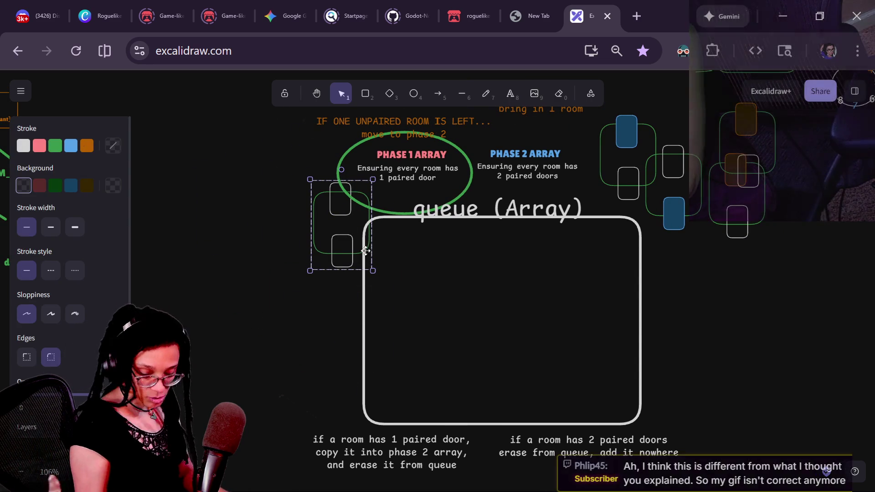
mouse_move(327, 221)
mouse_down()
mouse_move(410, 312)
mouse_move(453, 326)
mouse_move(463, 317)
mouse_up()
scroll(180, 322, up, 1)
mouse_move(350, 154)
mouse_down()
mouse_move(316, 175)
mouse_move(345, 362)
mouse_move(448, 271)
mouse_move(440, 278)
mouse_up()
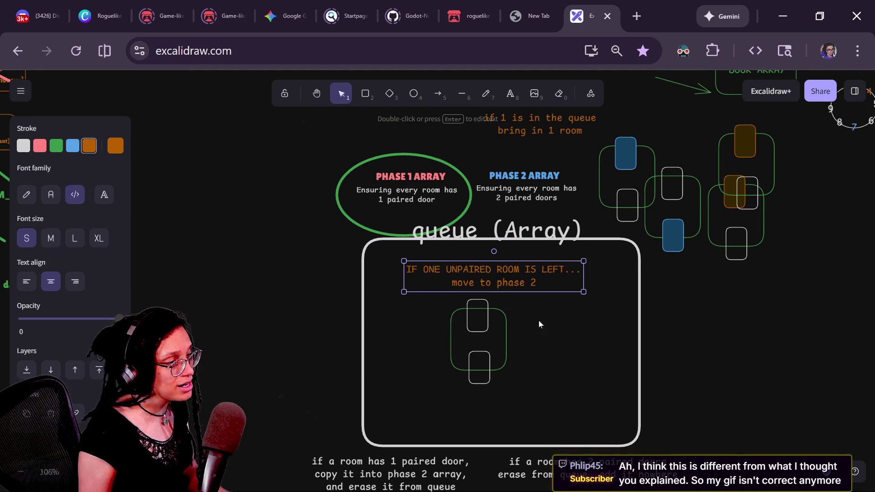
Step: Move the green ellipse onto PHASE 2 ARRAY and reposition the queued room group
scroll(499, 303, up, 1)
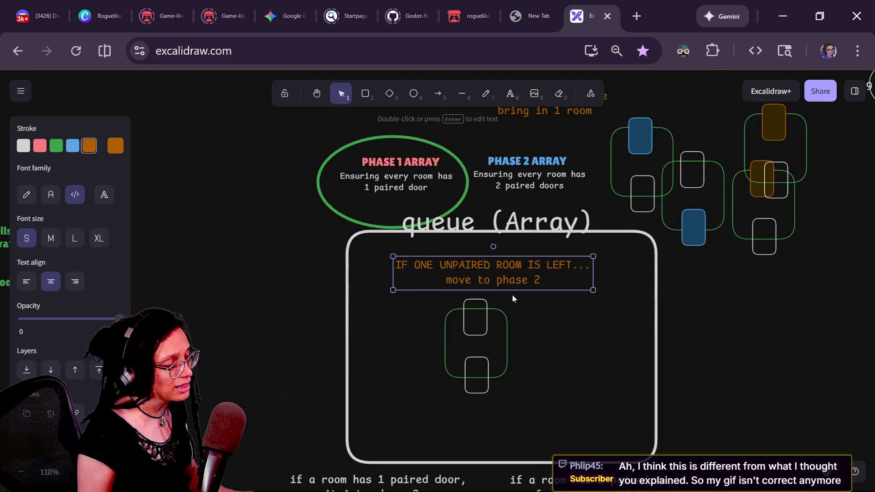
mouse_move(442, 145)
mouse_down()
mouse_move(569, 143)
mouse_move(430, 136)
mouse_move(439, 135)
mouse_up()
mouse_move(486, 320)
mouse_down()
mouse_move(486, 305)
mouse_move(336, 281)
mouse_move(315, 268)
mouse_up()
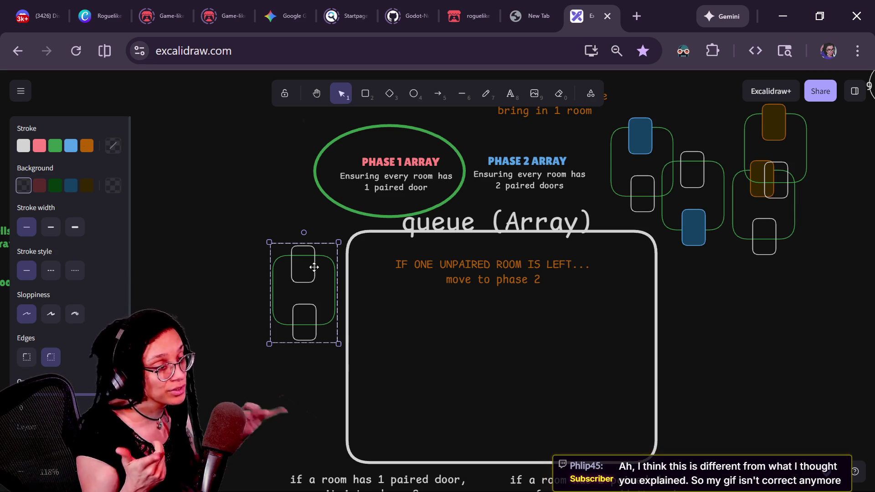
drag(315, 268, 315, 272)
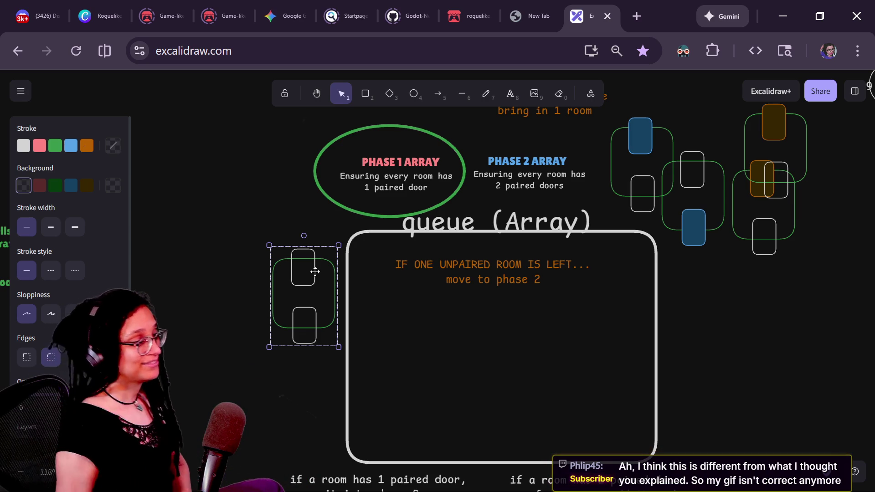
drag(315, 271, 312, 267)
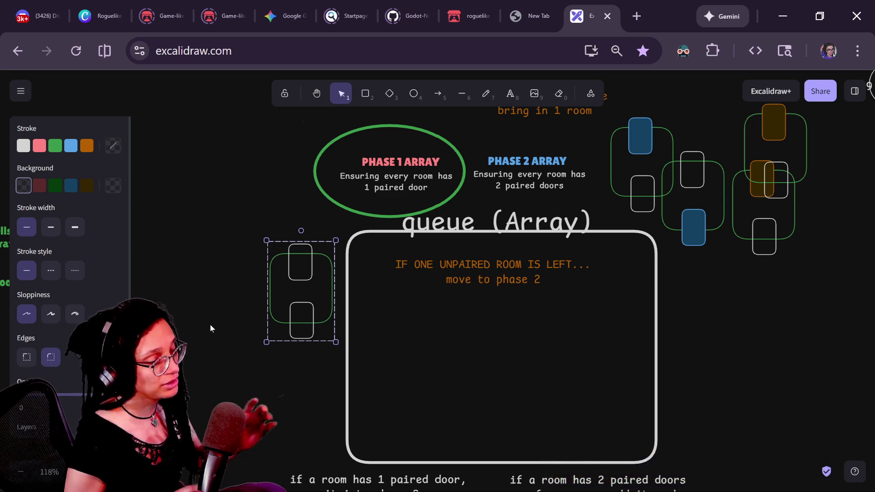
drag(287, 286, 463, 353)
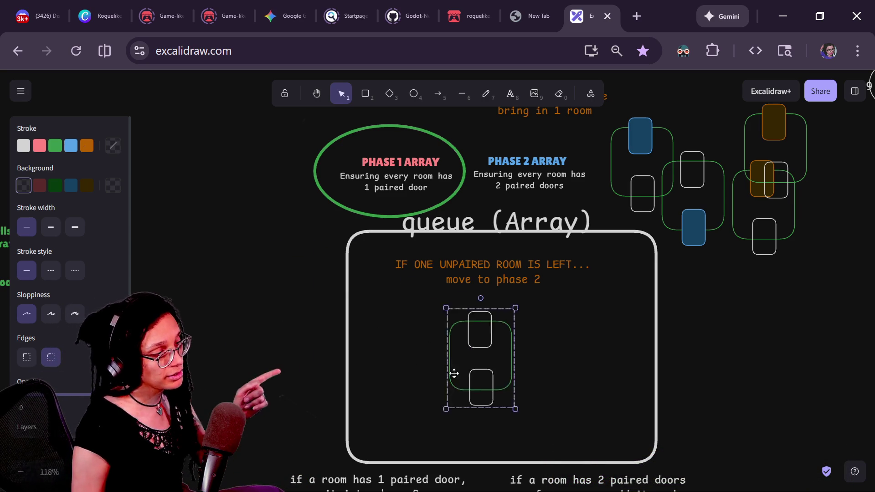
Step: Shift the 'if 1 is in the queue' text up, widen it slightly, and settle the room inside the queue
scroll(460, 349, up, 3)
click(529, 246)
drag(529, 245, 526, 236)
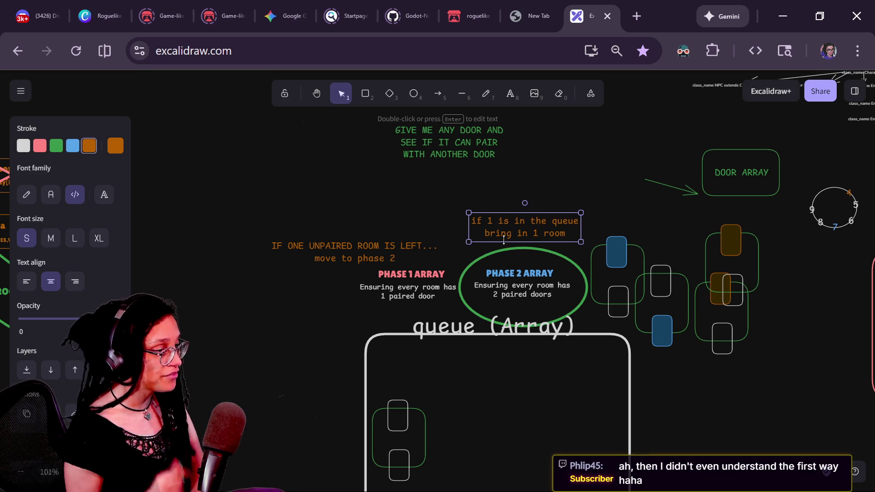
drag(581, 242, 583, 243)
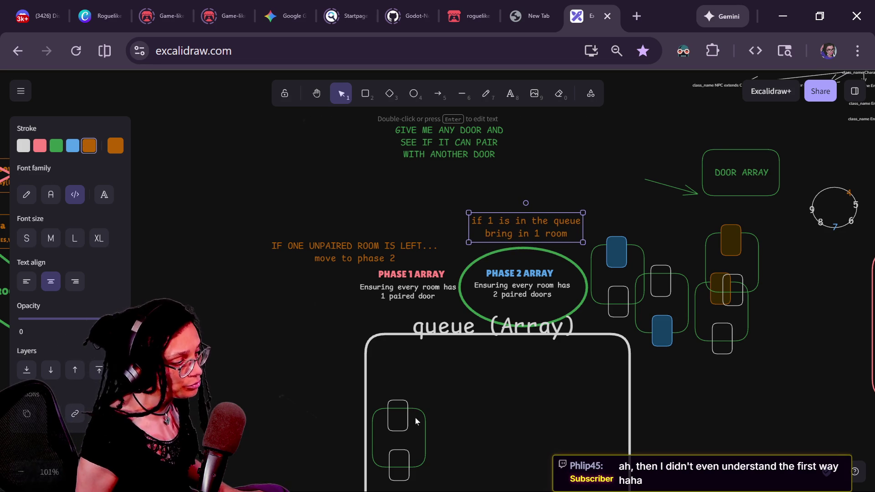
drag(405, 416, 440, 401)
scroll(259, 325, down, 1)
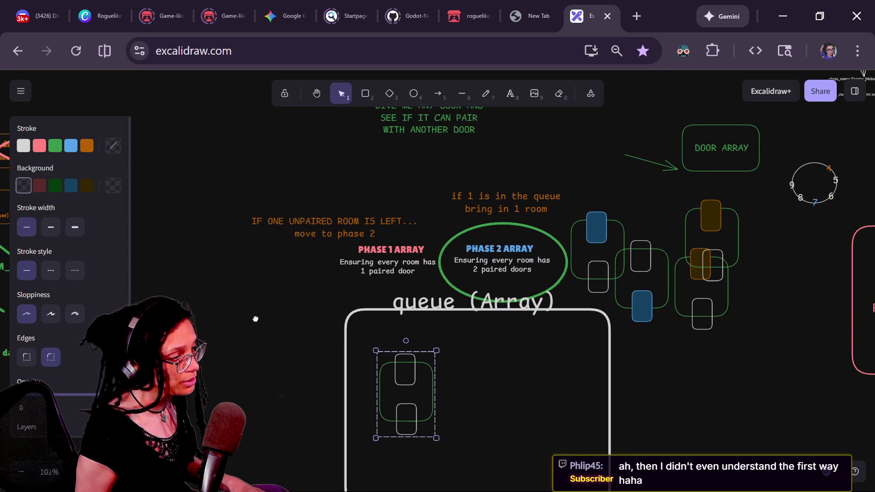
scroll(250, 296, down, 2)
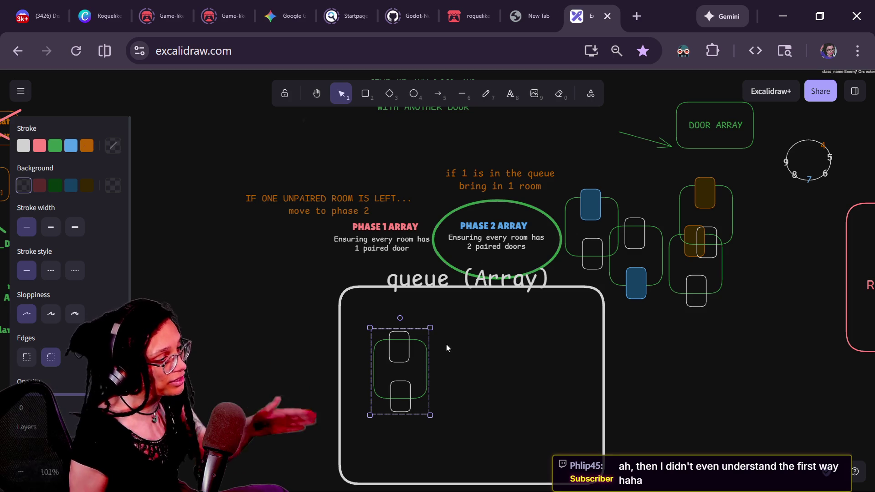
mouse_move(395, 354)
mouse_down()
mouse_move(408, 336)
mouse_move(402, 314)
mouse_up()
click(663, 341)
scroll(675, 341, down, 1)
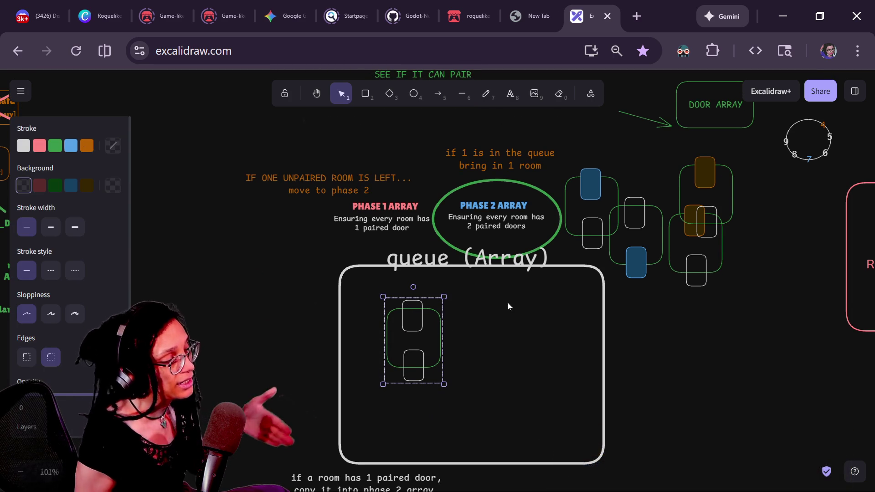
Step: Move the blue-door room group into the queue beside the first room
mouse_move(593, 170)
mouse_down()
mouse_move(487, 337)
mouse_move(484, 303)
mouse_up()
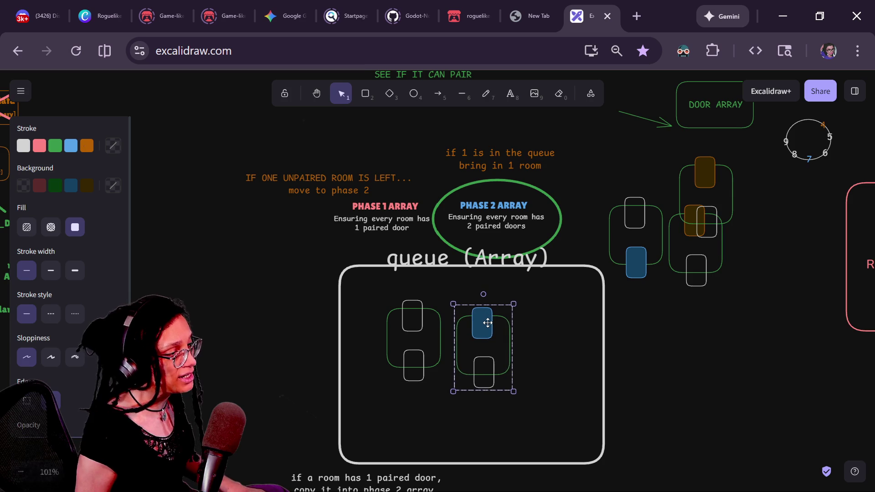
scroll(487, 319, left, 1)
click(442, 322)
click(442, 322)
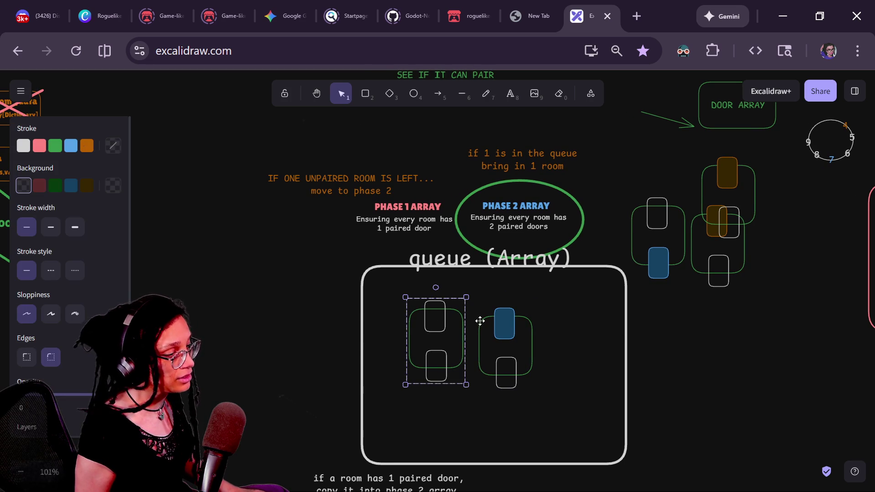
shift+click(488, 328)
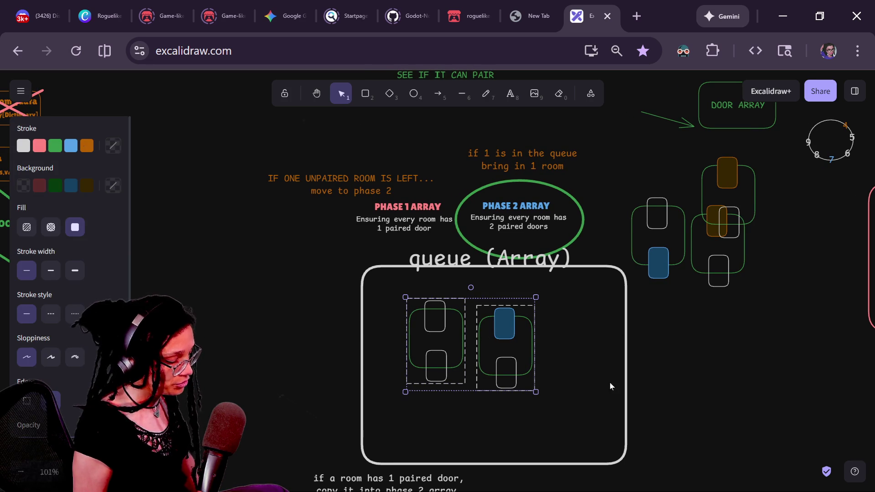
click(682, 389)
Step: Give both queued rooms' bottom doors a pink outline and dark red fill
click(504, 363)
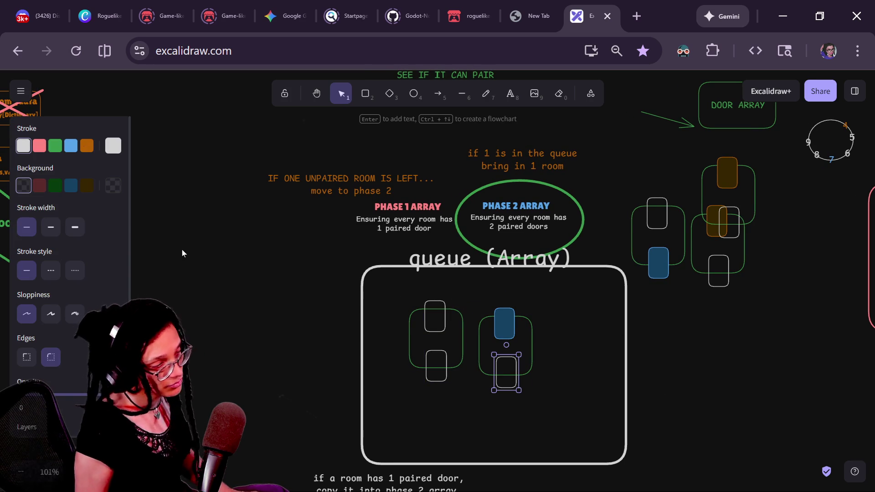
click(39, 146)
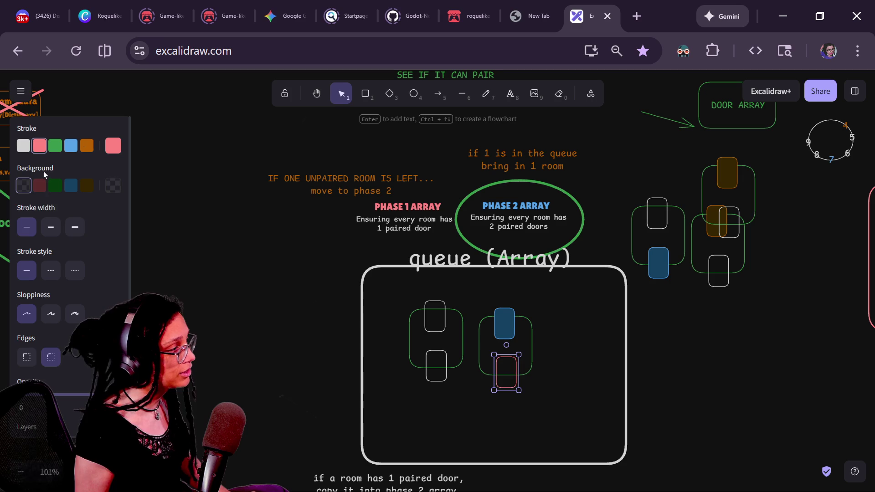
click(39, 186)
click(438, 305)
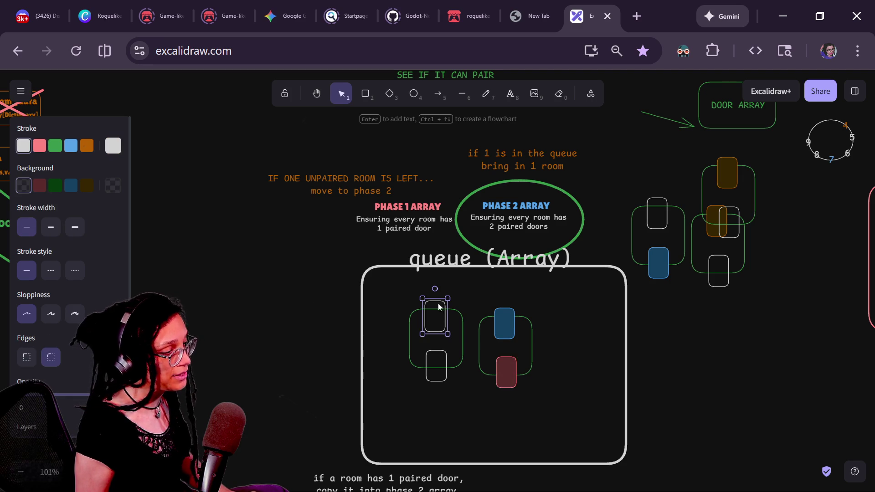
click(436, 352)
click(40, 147)
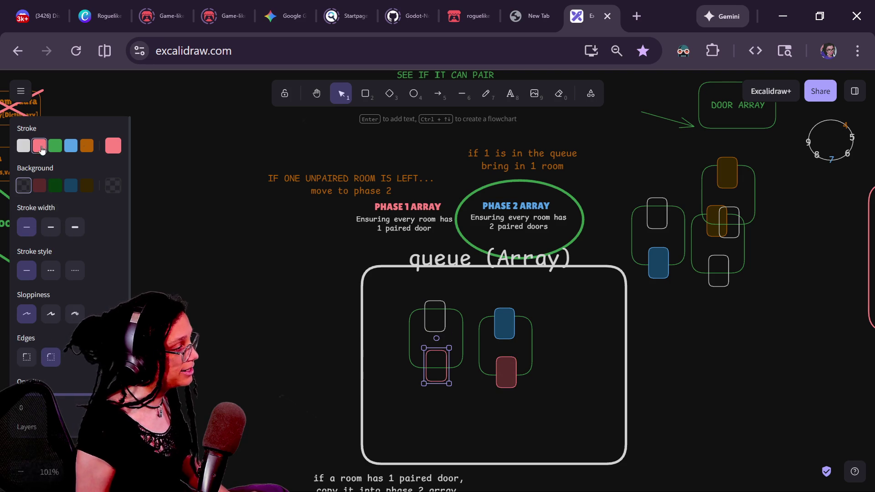
click(39, 185)
click(328, 336)
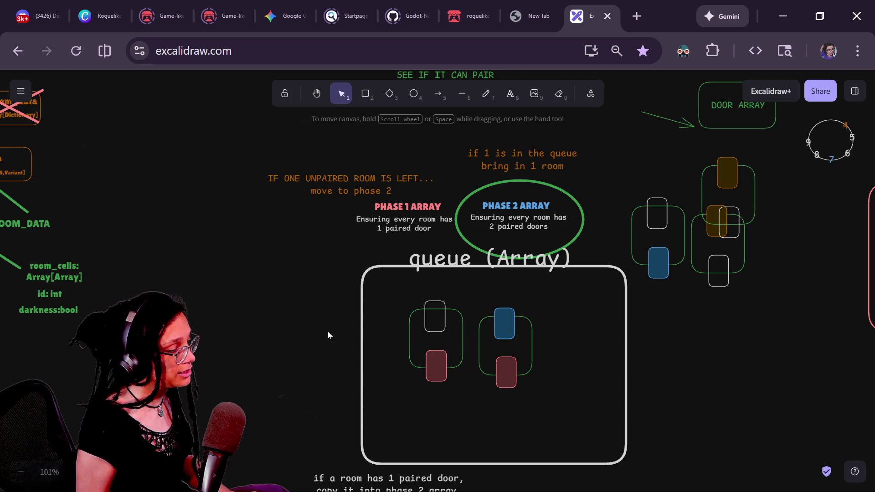
Step: Move the two-paired-doors rule into the queue box and the blue-and-red room out to the right
click(506, 335)
mouse_move(557, 414)
mouse_down()
mouse_move(487, 289)
mouse_move(475, 287)
mouse_up()
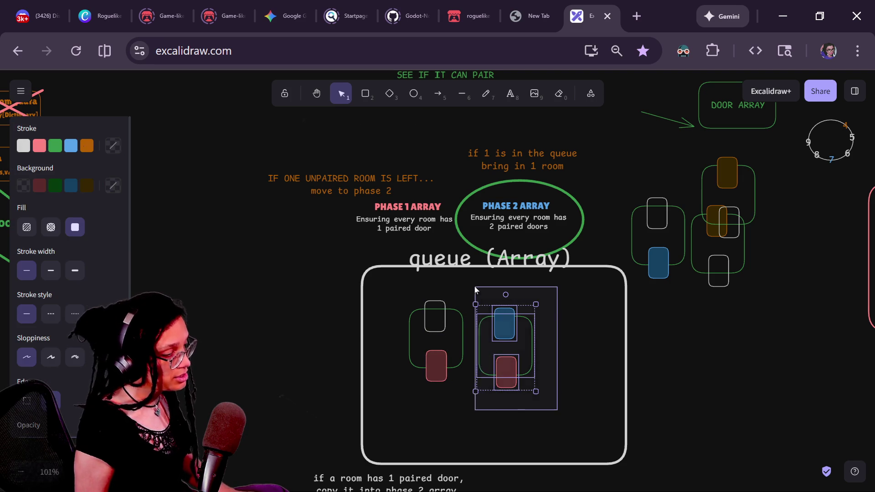
scroll(641, 315, down, 2)
scroll(642, 315, down, 1)
mouse_move(583, 436)
mouse_down()
mouse_move(523, 347)
mouse_move(510, 347)
mouse_up()
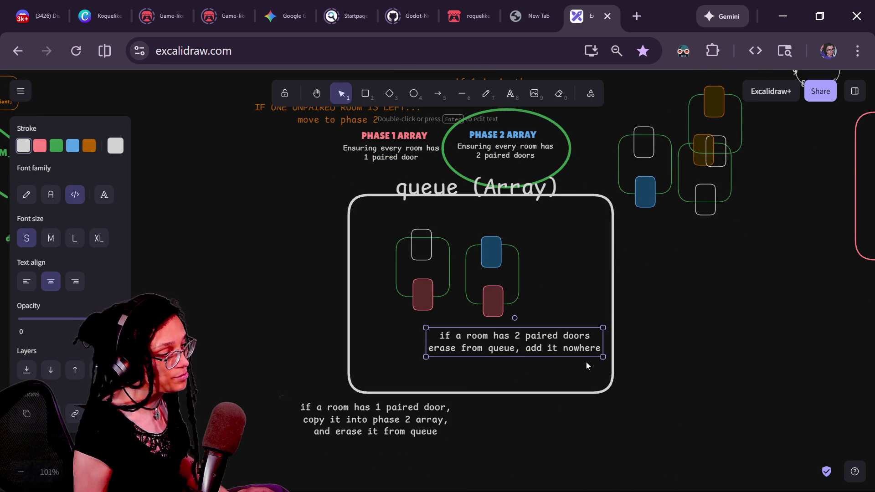
mouse_move(501, 266)
mouse_down()
mouse_move(526, 270)
mouse_move(545, 290)
mouse_move(843, 307)
mouse_move(872, 372)
mouse_move(871, 352)
mouse_up()
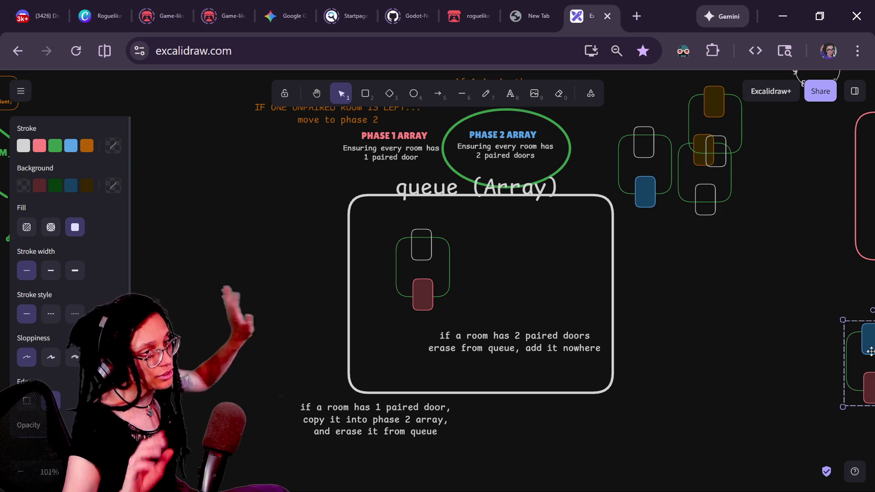
scroll(666, 403, up, 1)
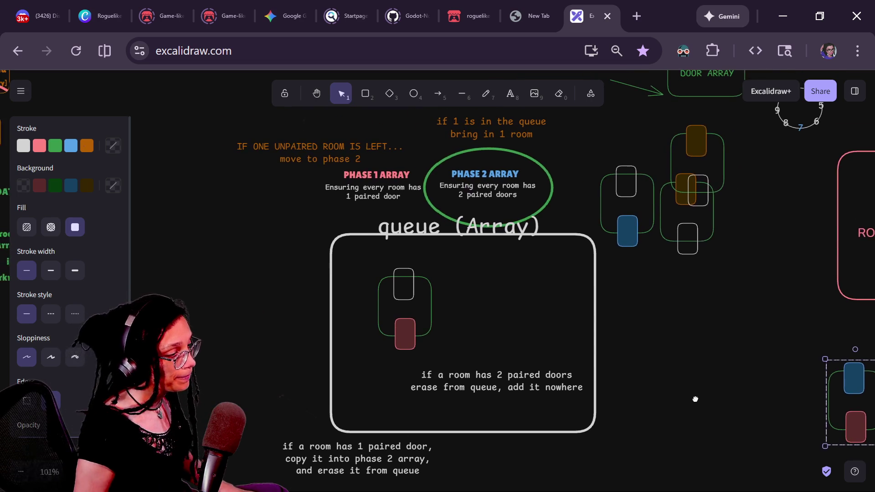
Step: Move two rooms side by side into the queue box, keeping the white door in place
mouse_move(420, 296)
mouse_down()
mouse_move(513, 302)
mouse_move(375, 310)
mouse_move(420, 296)
mouse_up()
drag(359, 261, 480, 360)
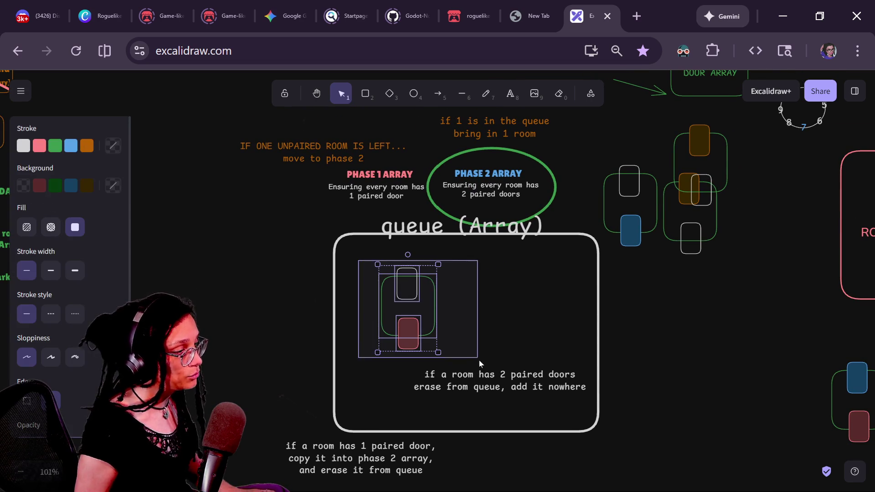
click(496, 341)
click(407, 285)
drag(562, 296, 565, 301)
drag(499, 381, 550, 460)
mouse_move(419, 281)
mouse_down()
mouse_move(461, 282)
mouse_move(412, 319)
mouse_move(415, 280)
mouse_move(418, 291)
mouse_up()
click(627, 199)
mouse_move(627, 199)
mouse_down()
mouse_move(535, 241)
mouse_move(507, 313)
mouse_move(506, 302)
mouse_move(644, 181)
mouse_move(492, 304)
mouse_move(637, 181)
mouse_move(460, 313)
mouse_move(496, 308)
mouse_up()
Step: Give both rooms' top doors a green outline and a dark green fill
shift+click(424, 293)
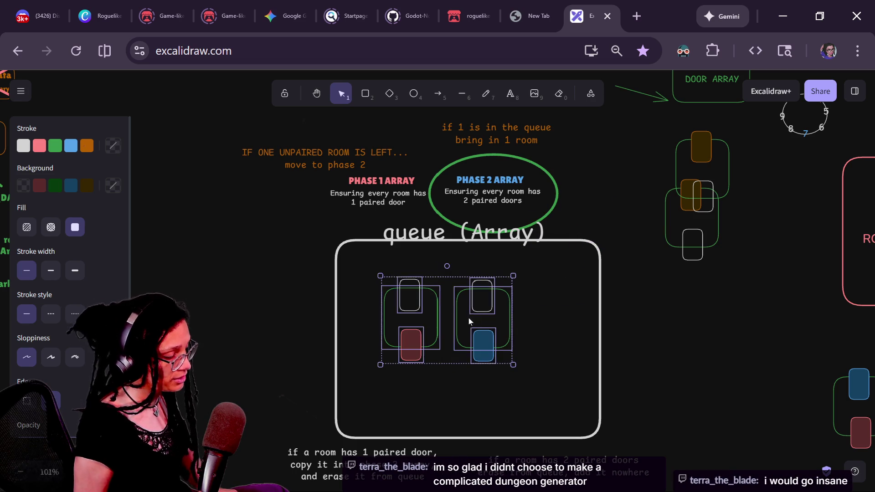
click(468, 318)
click(408, 280)
shift+click(469, 284)
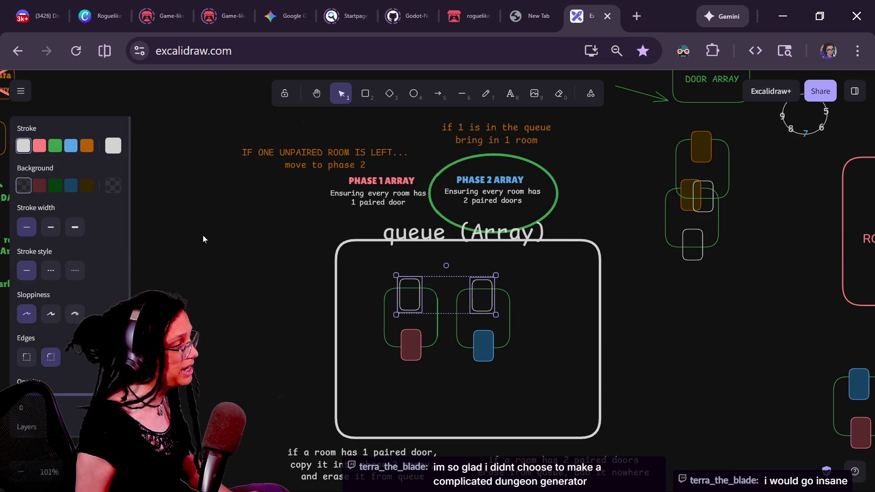
click(56, 147)
click(56, 185)
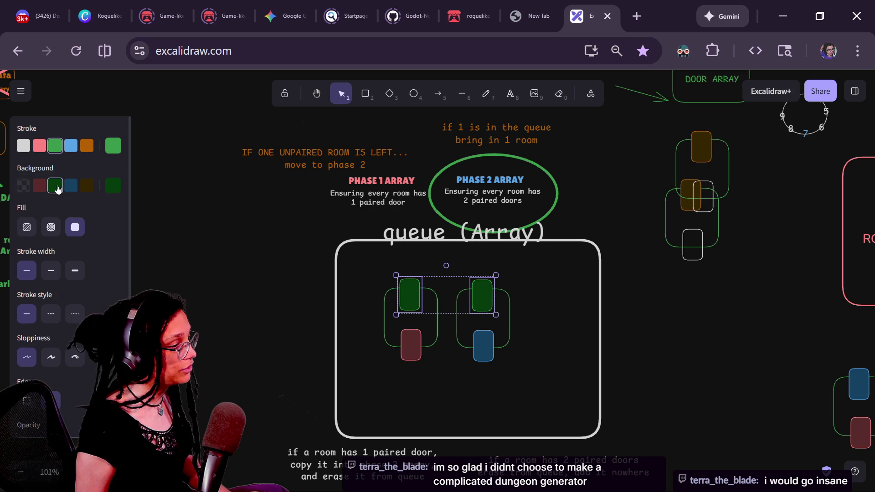
Step: Move the green-door rooms out of the queue and place two orange-door rooms inside it
mouse_move(362, 265)
mouse_down()
mouse_move(565, 427)
mouse_move(577, 410)
mouse_up()
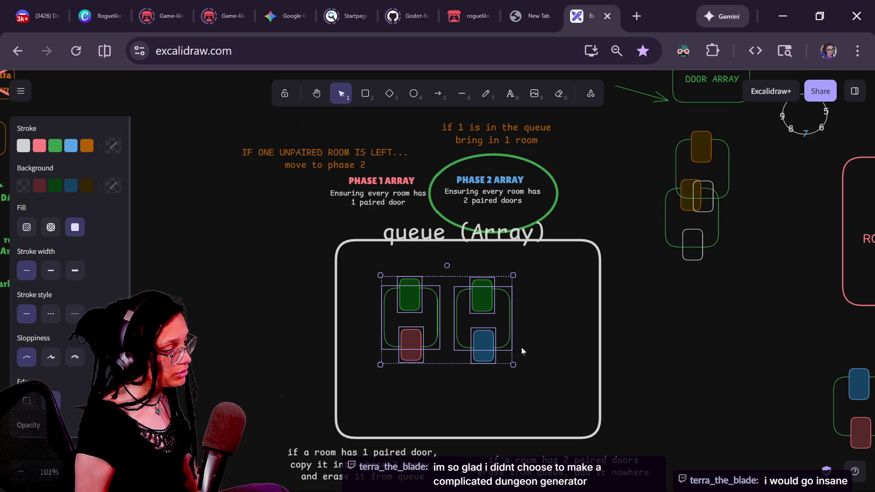
click(540, 365)
mouse_move(547, 386)
mouse_down()
mouse_move(434, 283)
mouse_move(374, 262)
mouse_up()
mouse_move(474, 300)
mouse_down()
mouse_move(789, 298)
mouse_move(857, 319)
mouse_move(874, 334)
mouse_up()
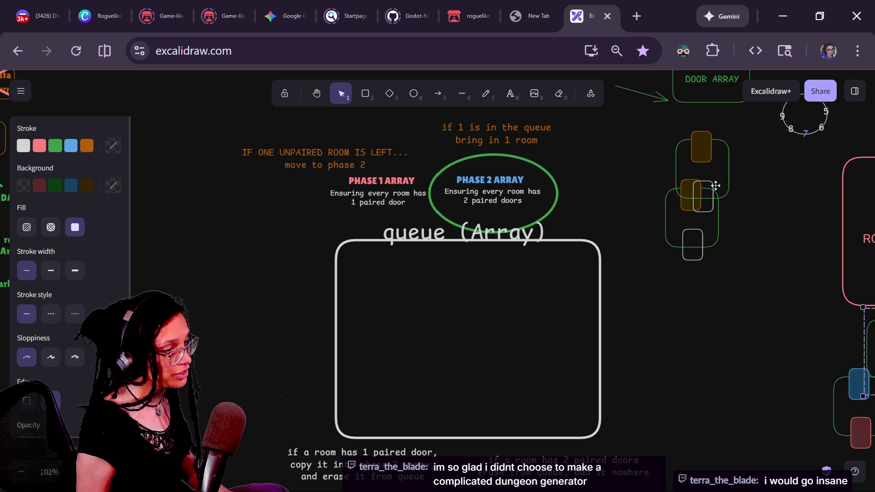
mouse_move(718, 164)
mouse_down()
mouse_move(572, 289)
mouse_move(420, 313)
mouse_move(427, 320)
mouse_up()
mouse_move(688, 225)
mouse_down()
mouse_move(565, 263)
mouse_move(470, 309)
mouse_up()
shift+click(431, 311)
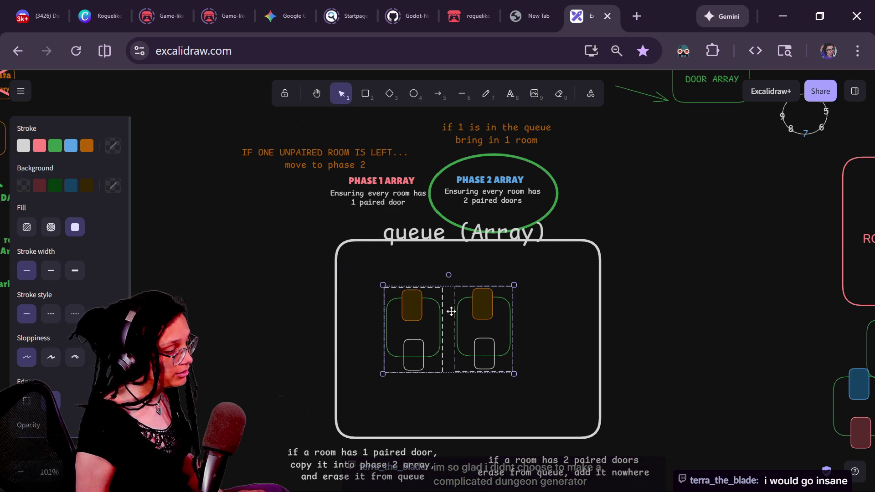
click(528, 348)
Step: Try a blue fill on the two lower doors, then remove it
click(485, 352)
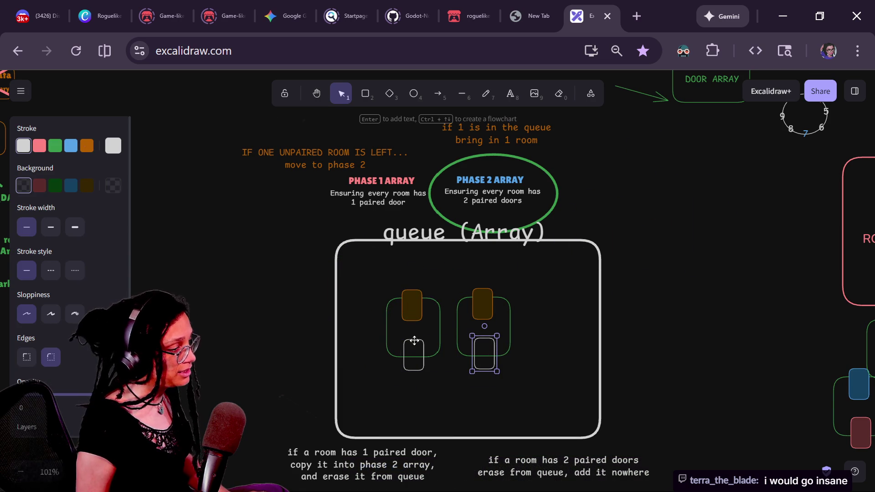
shift+click(413, 347)
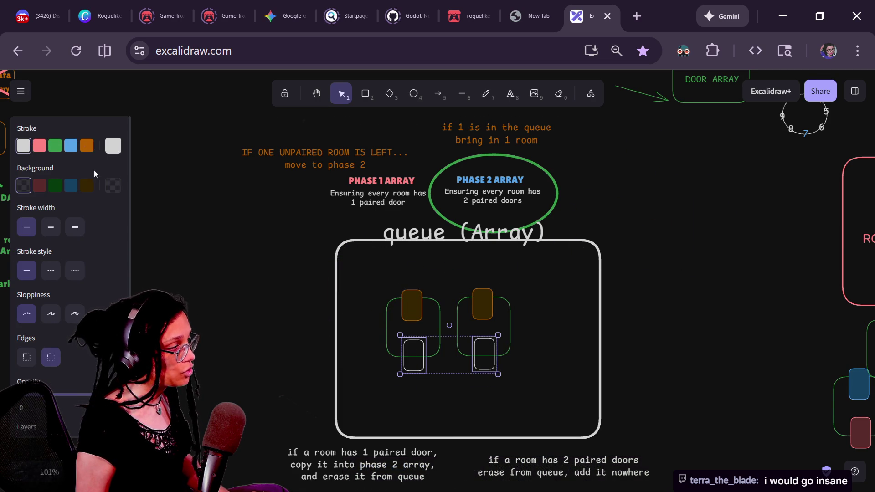
scroll(245, 311, down, 2)
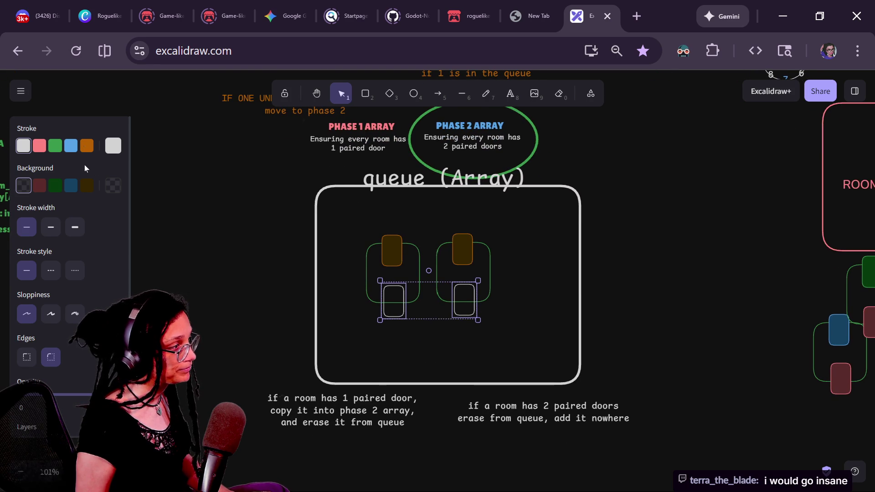
click(71, 187)
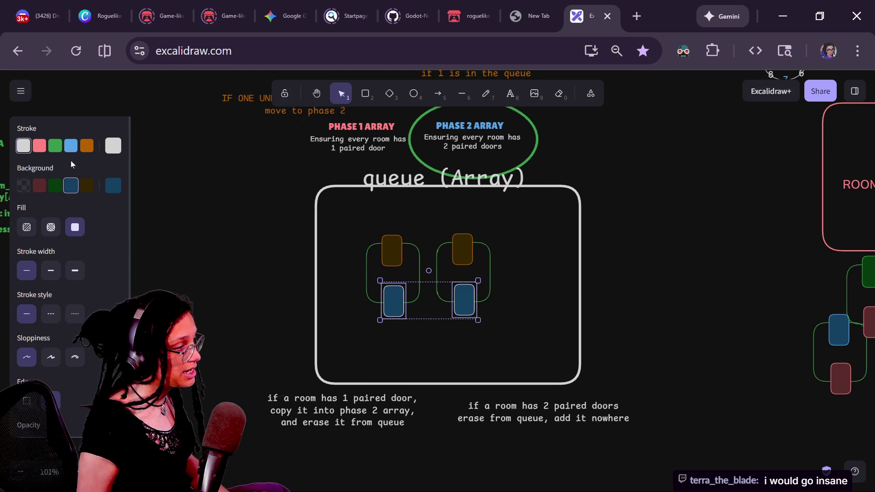
click(24, 185)
click(356, 223)
Step: Move both orange-door rooms to the right of the empty queue and bring the _room_data notes into view
drag(352, 210, 519, 360)
mouse_move(464, 256)
mouse_down()
mouse_move(621, 267)
mouse_move(743, 191)
mouse_up()
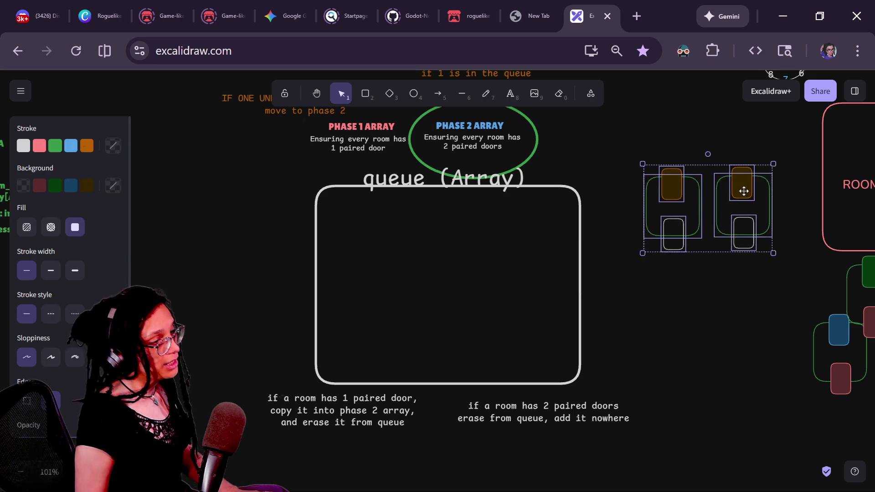
click(538, 319)
scroll(511, 337, up, 2)
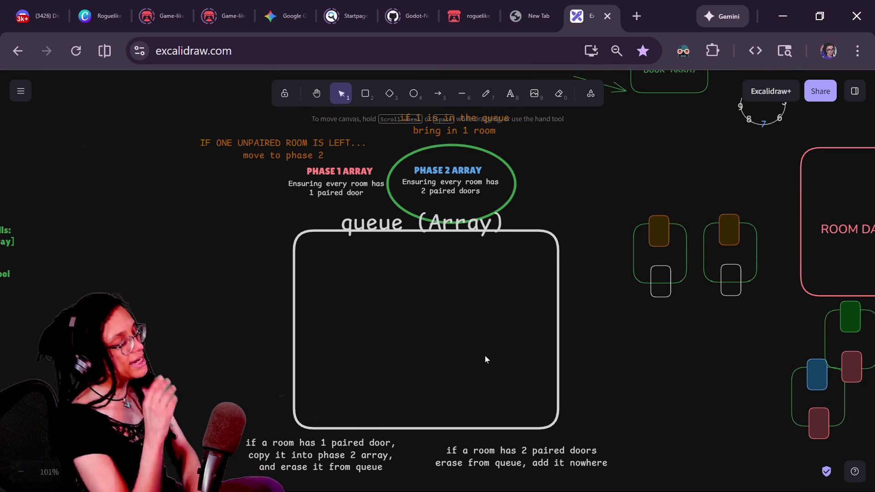
mouse_move(243, 283)
mouse_down()
mouse_move(344, 300)
mouse_move(639, 268)
mouse_move(576, 293)
mouse_move(594, 260)
mouse_move(296, 362)
mouse_up()
scroll(426, 319, right, 2)
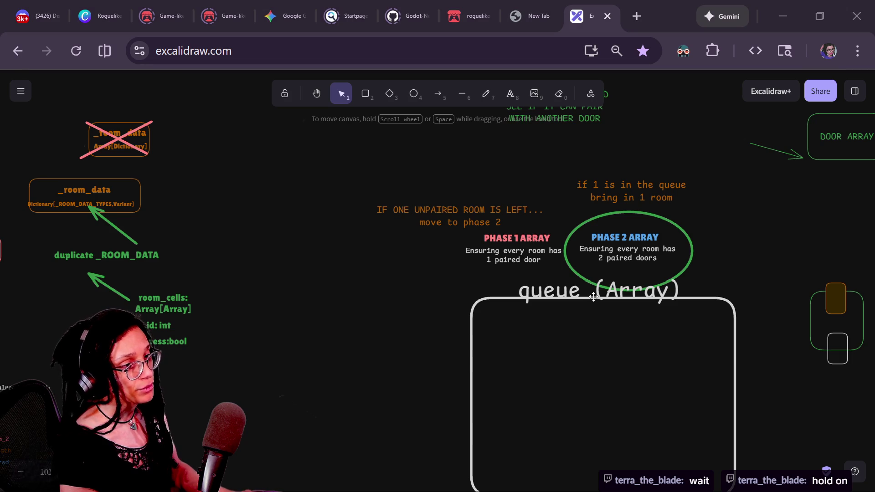
key(alt+Tab)
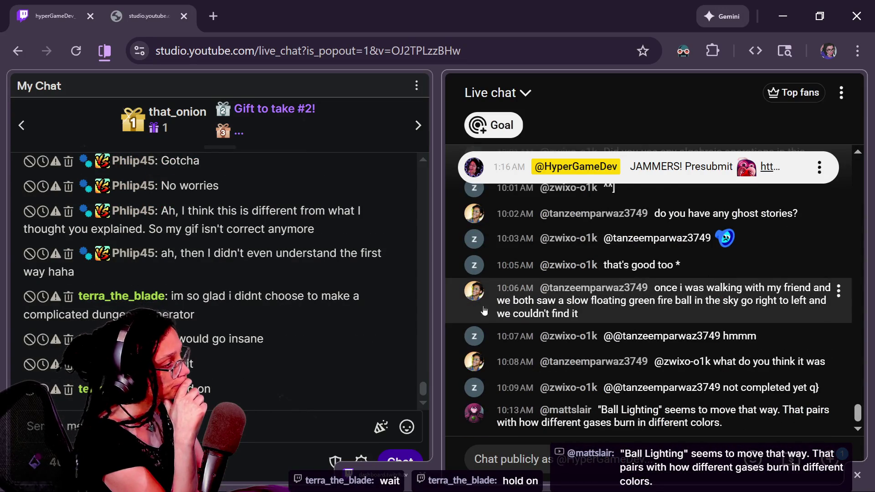
click(469, 449)
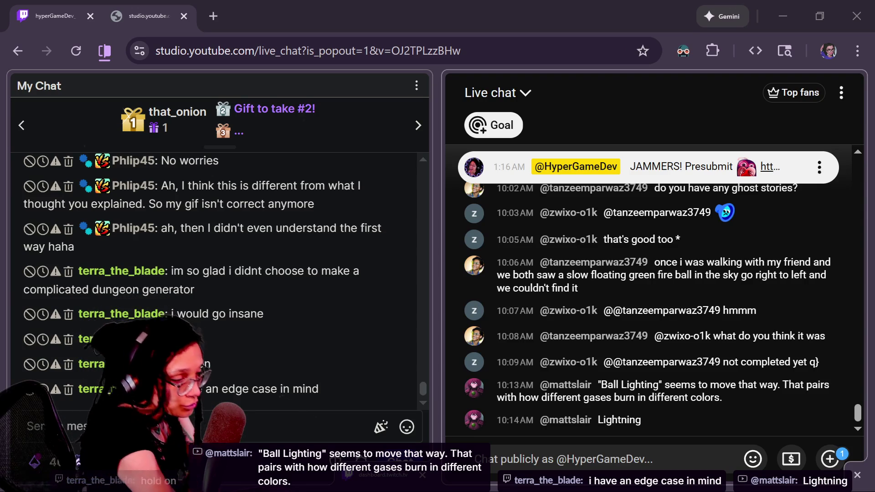
scroll(709, 360, up, 2)
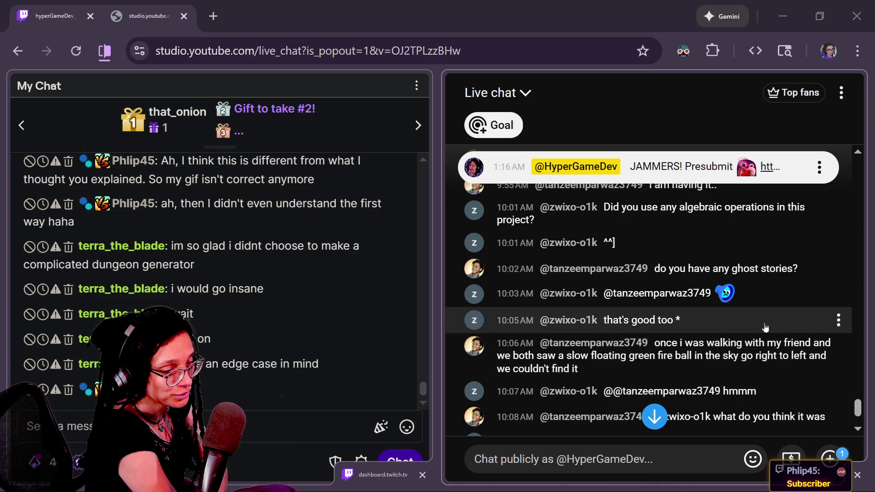
scroll(857, 408, up, 1)
scroll(861, 414, down, 1)
drag(860, 414, 861, 417)
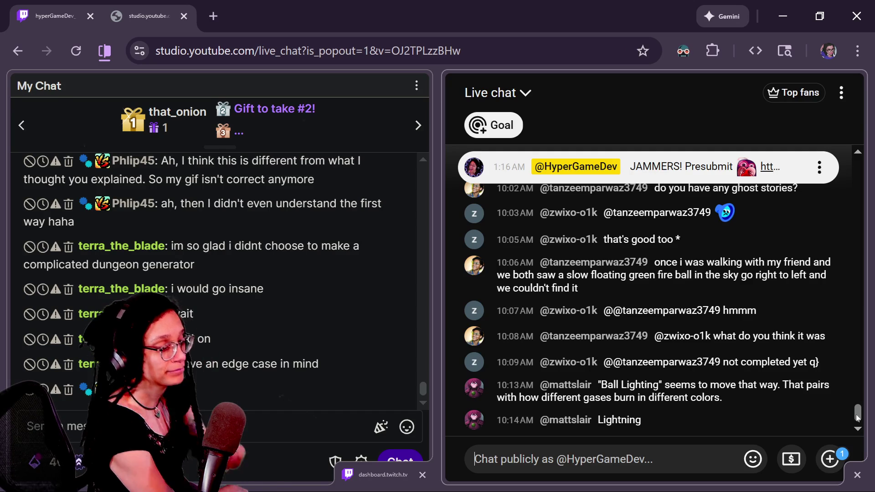
Step: Switch from the chat window back to the Godot editor
key(alt)
key(alt+Tab)
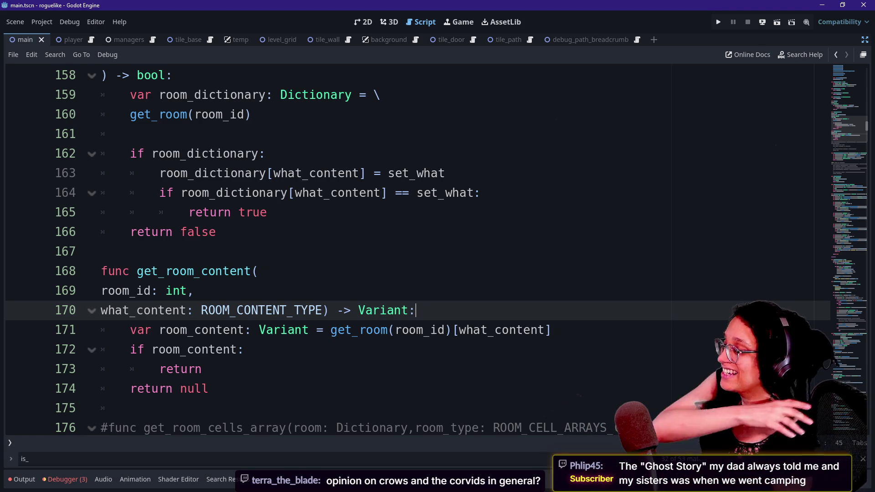
Step: Check the debugger's parse error list, then hide the output panel
key(Up)
key(Down)
key(Down)
key(Down)
key(Up)
key(Up)
key(Up)
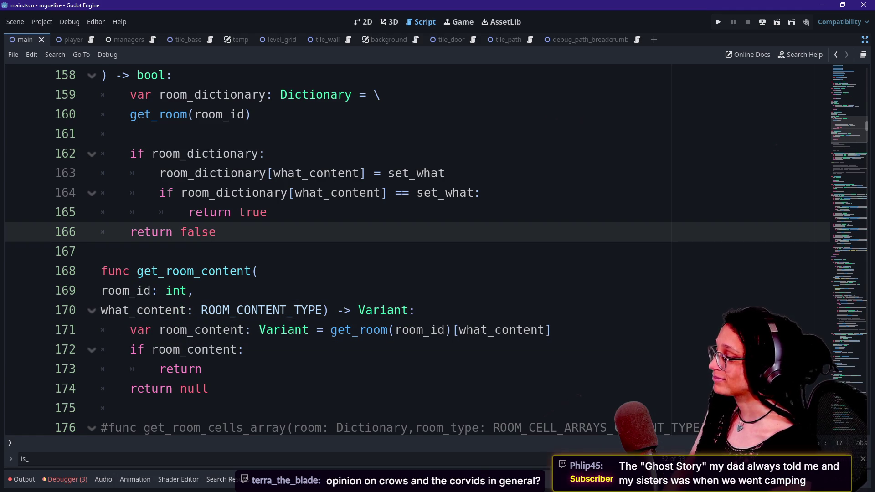
click(55, 479)
click(20, 479)
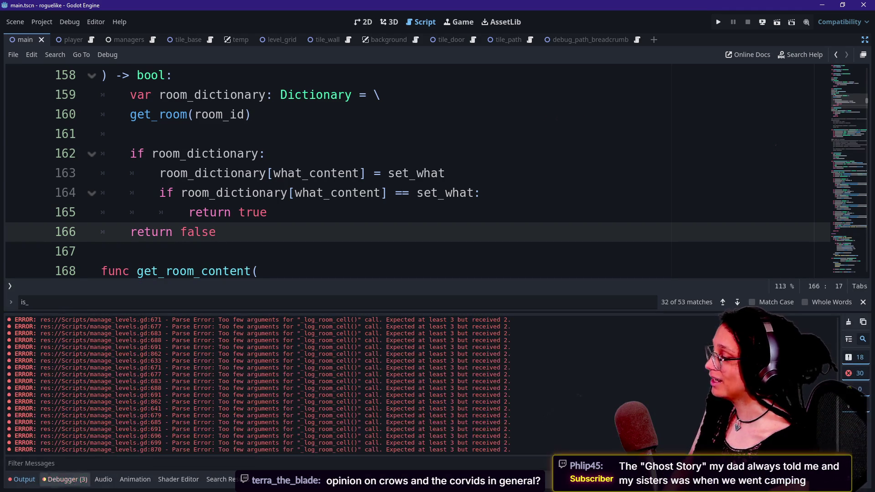
click(102, 251)
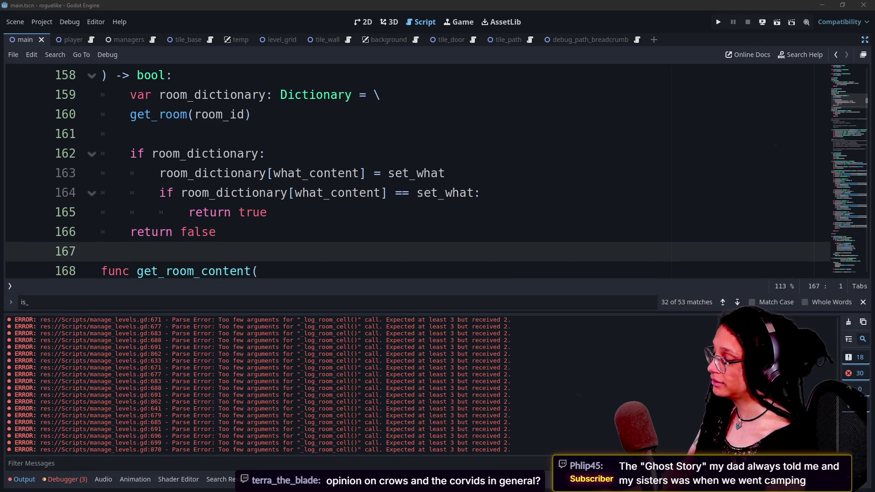
key(ctrl+j)
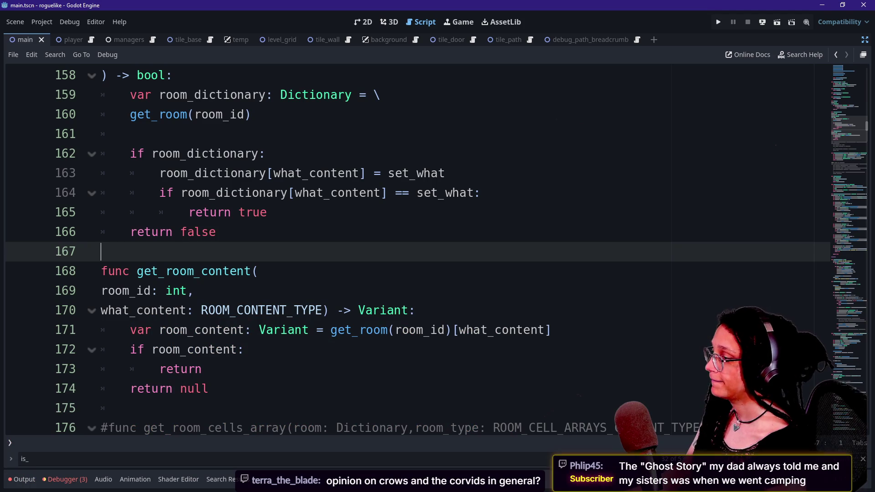
Step: Review the return lines ending get_room_content and the nearby _set_room_content header
scroll(411, 250, up, 2)
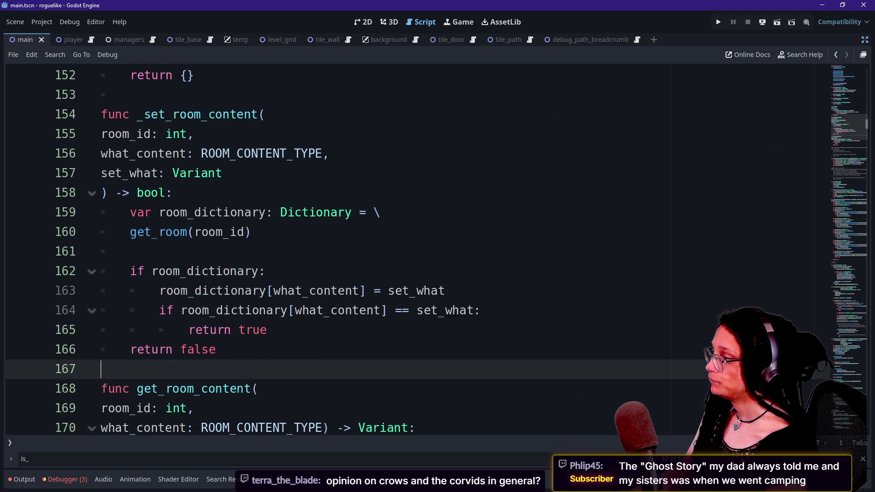
scroll(410, 250, down, 2)
click(257, 271)
click(194, 291)
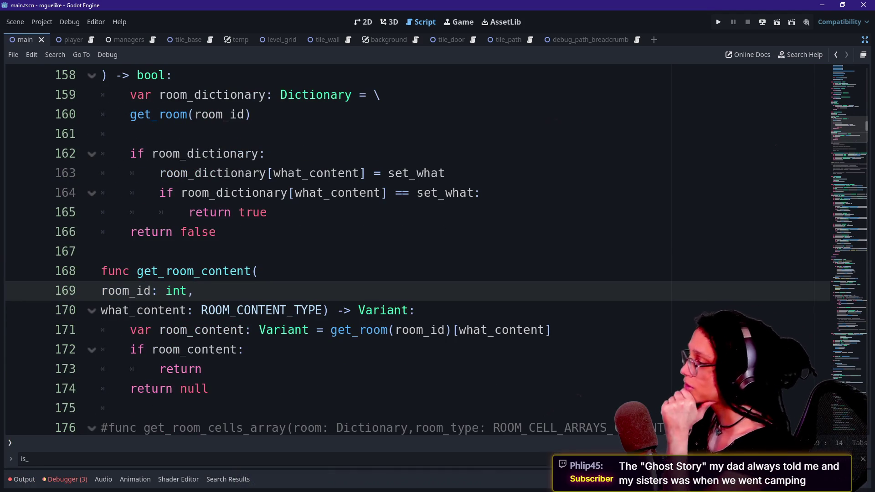
drag(245, 349, 209, 388)
click(208, 389)
key(Down)
key(Down)
key(Down)
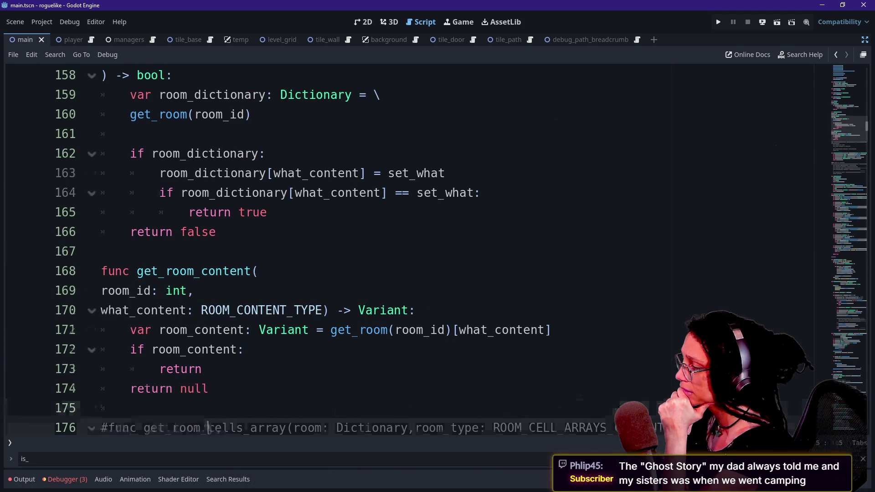
key(Up)
key(Up)
key(Up)
key(Up)
key(Up)
key(Up)
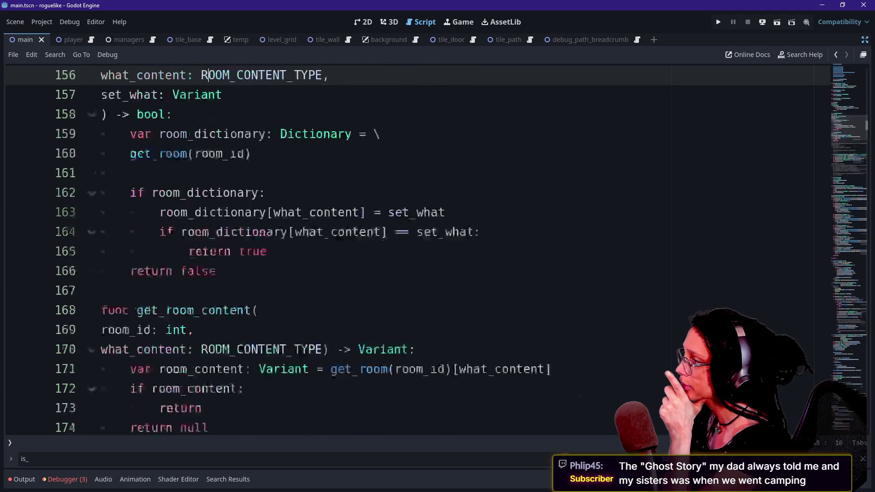
key(Up)
key(Up)
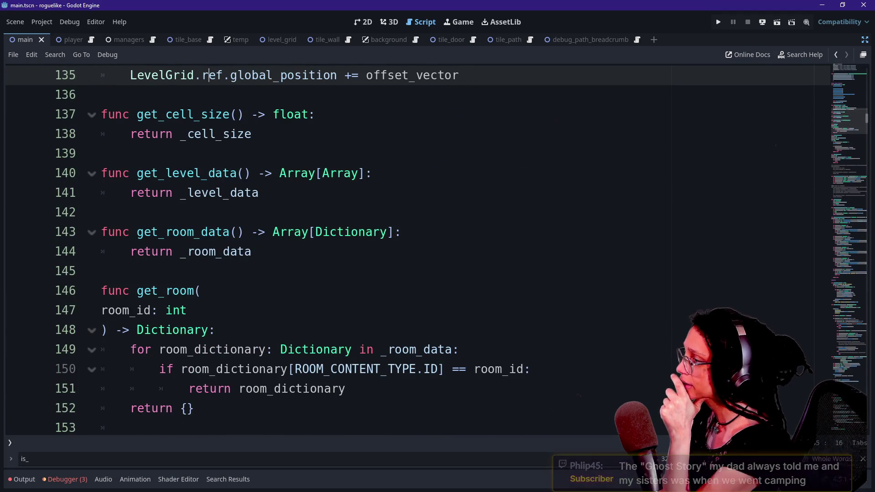
key(Down)
key(Down)
key(Down)
key(Down)
key(Down)
key(Down)
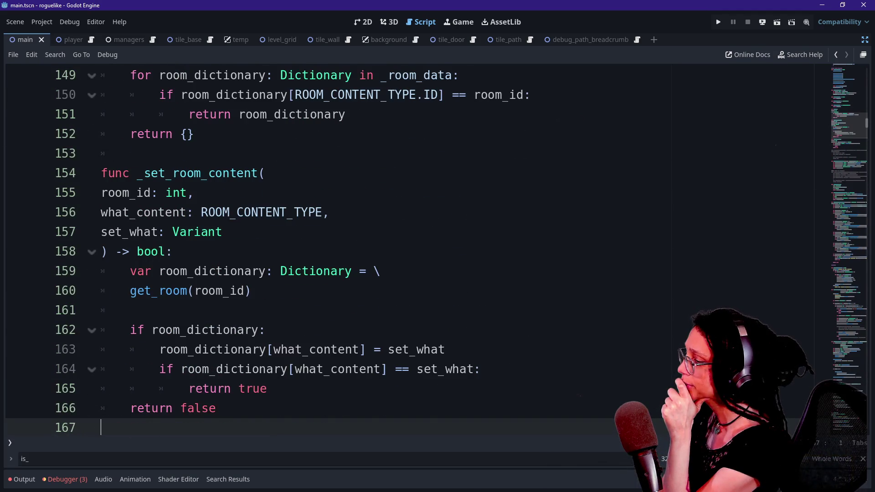
scroll(844, 136, down, 20)
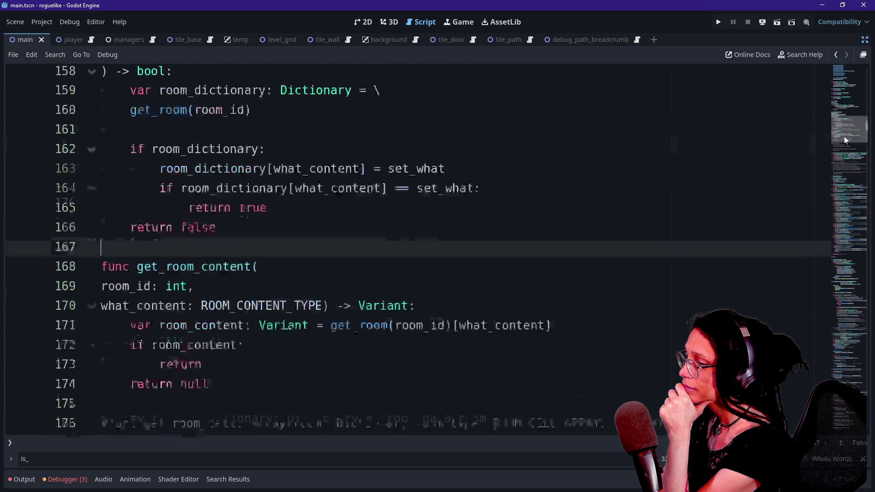
Step: Search the script for _is_room and jump to the _generate_tiles definition
click(378, 231)
key(ctrl+f)
text(_is_room)
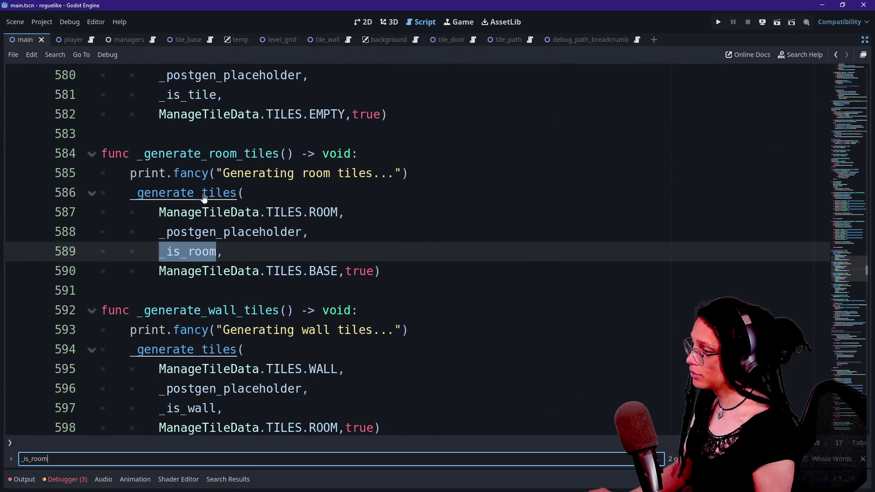
ctrl+click(167, 193)
scroll(166, 193, down, 7)
scroll(438, 250, down, 10)
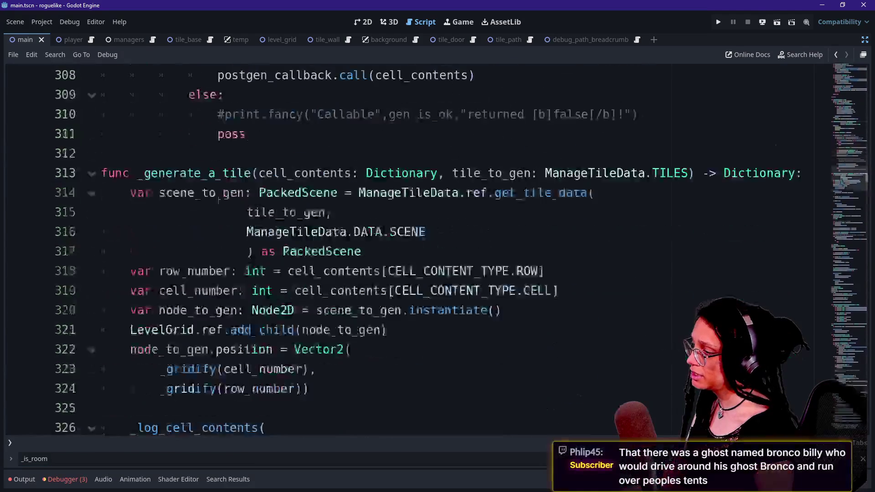
Step: Find the room_id check and start typing 'match ti' on the empty line beneath it
click(160, 251)
click(319, 272)
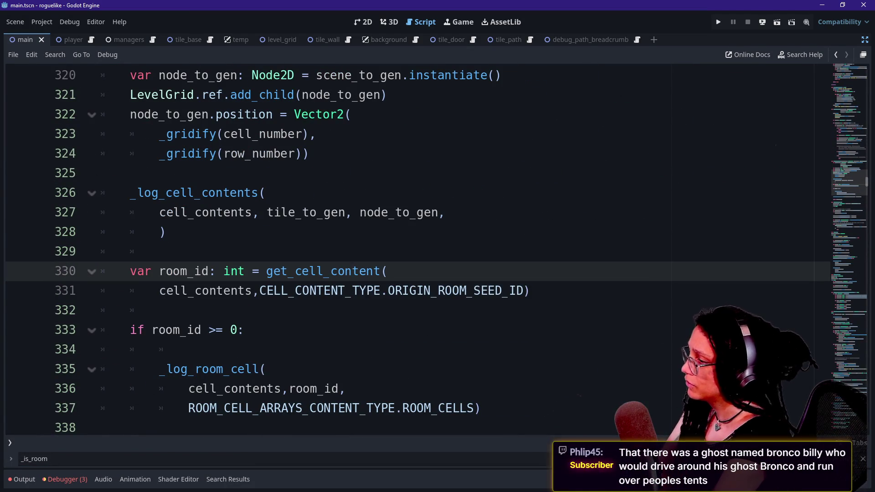
drag(162, 252, 209, 272)
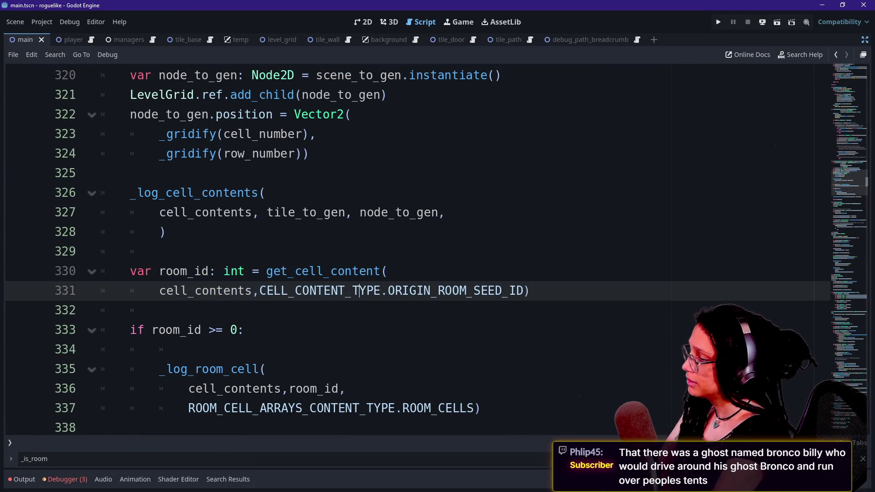
click(266, 369)
key(Down)
key(Down)
key(Down)
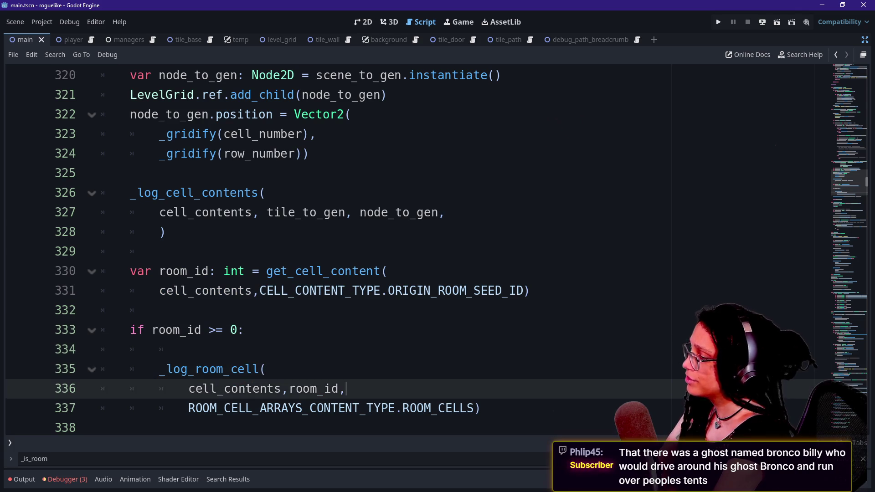
key(Up)
key(Up)
key(Up)
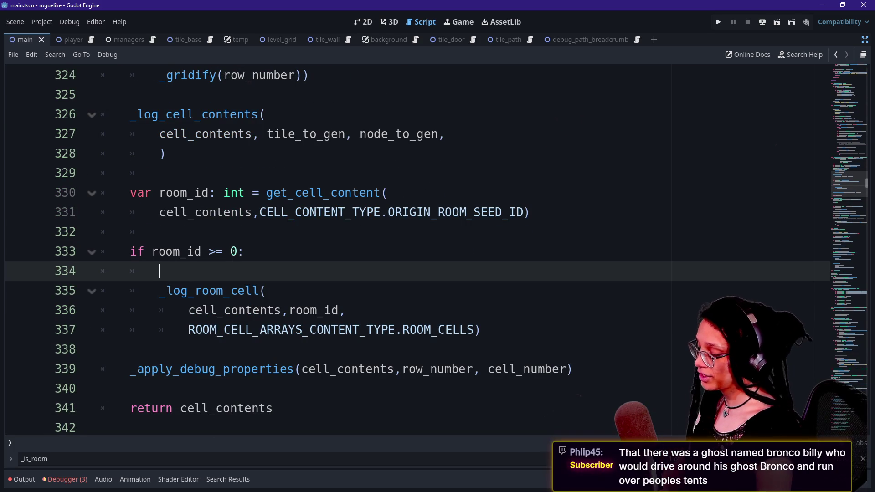
text(match )
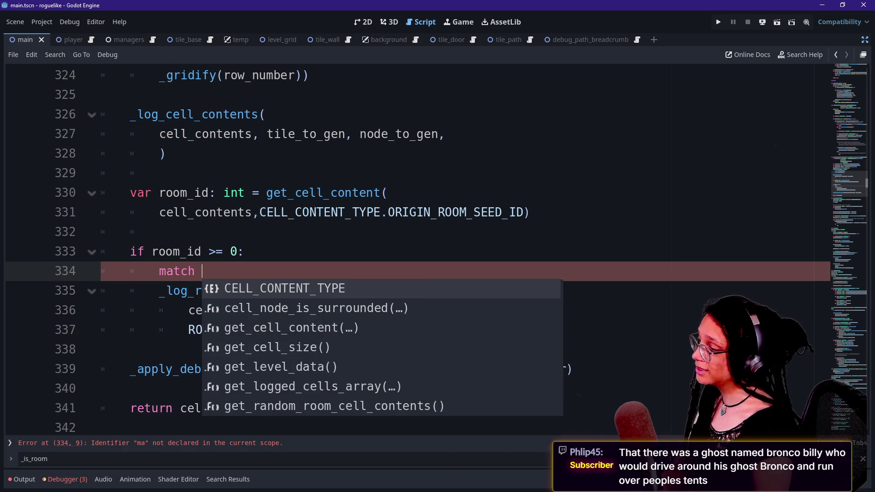
text(ti)
Step: Complete the line to 'match tile_to_gen:' and open an indented case line
key(Return)
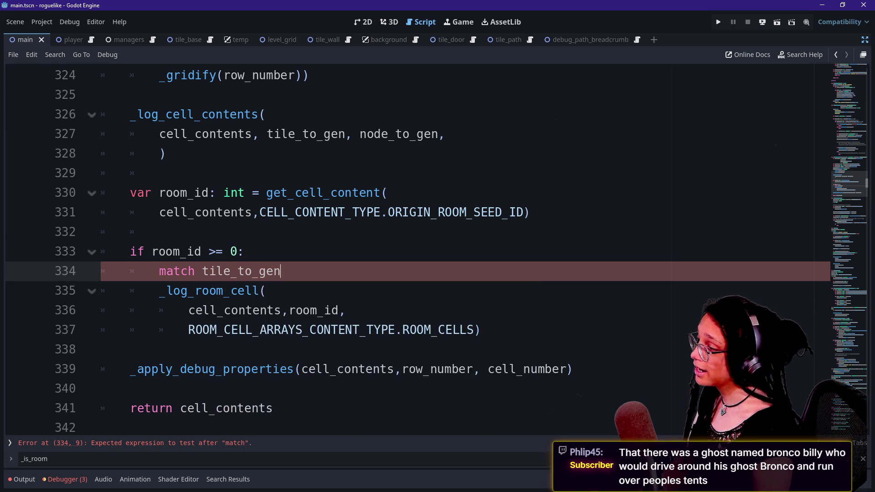
text(:)
key(Return)
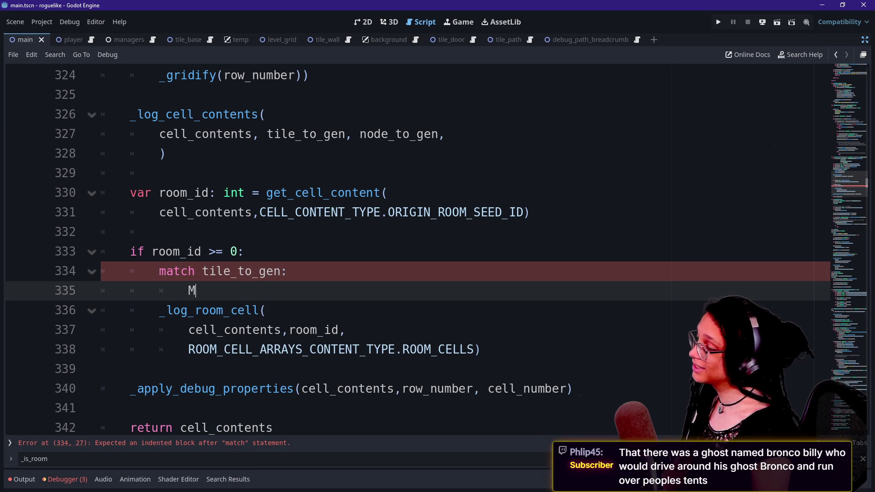
text(MANA)
key(BackSpace)
key(BackSpace)
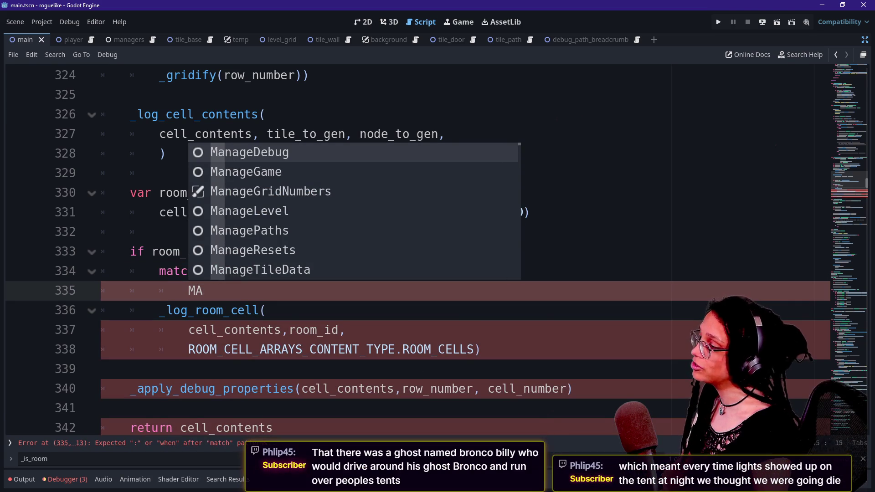
key(BackSpace)
key(BackSpace)
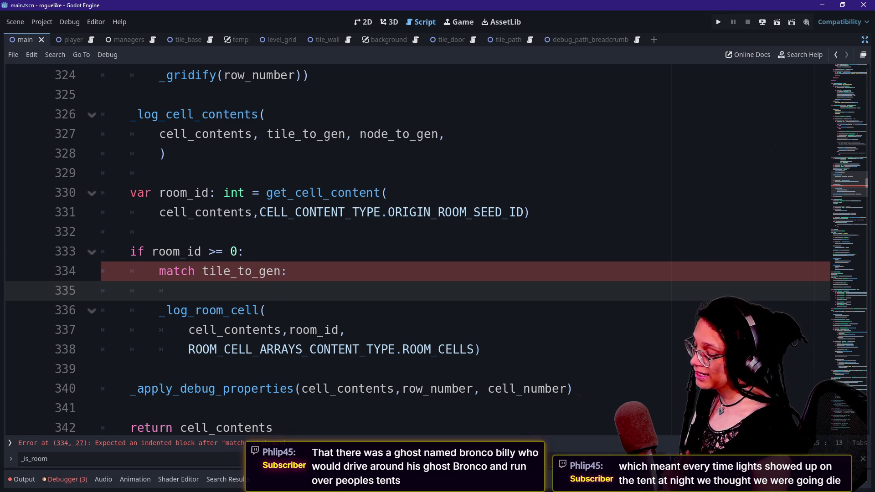
Step: Write the 'ManageTileData.TILES.ROOM:' case under the match
text(Manage)
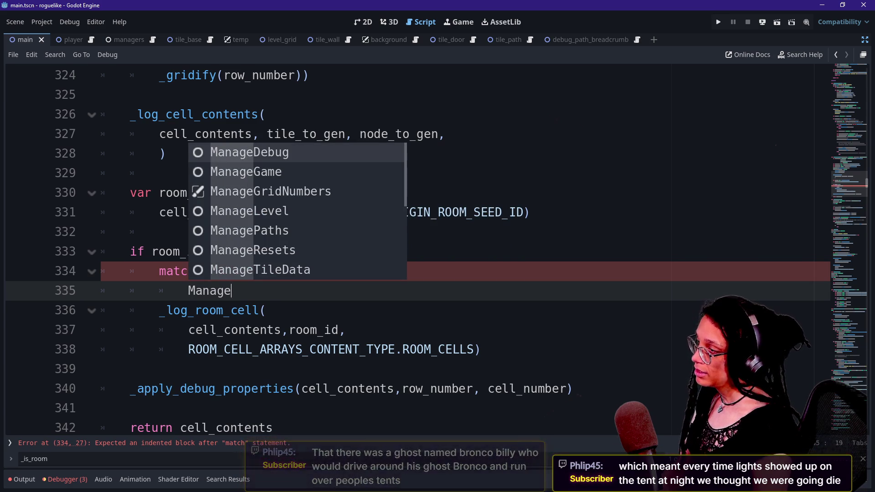
text(Tile)
key(Return)
text(.)
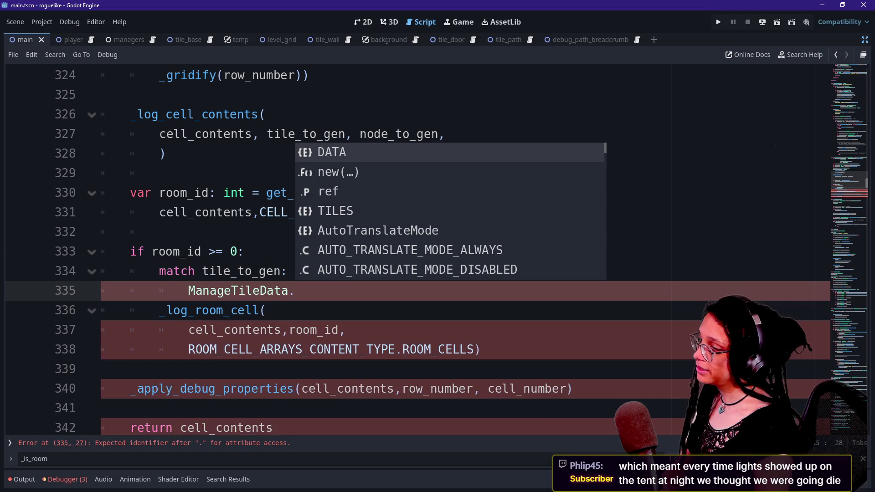
key(Down)
key(Down)
key(Down)
key(Return)
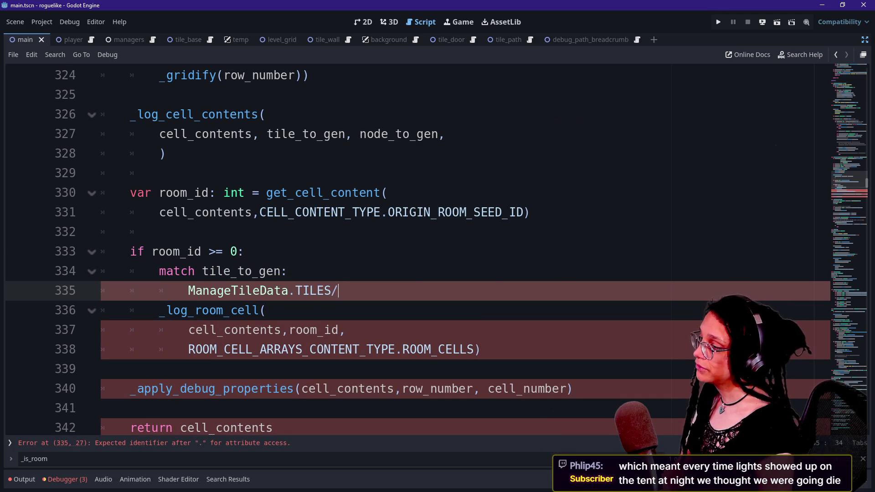
key(BackSpace)
text(.)
key(Down)
key(Down)
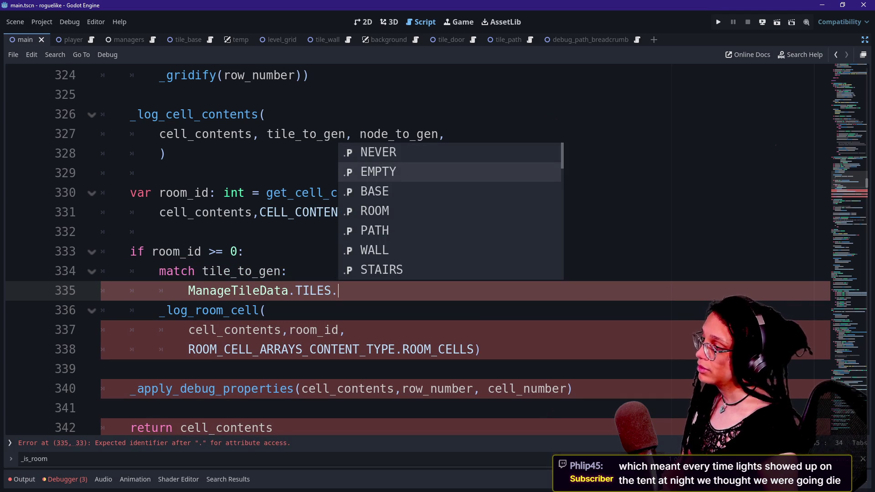
key(Down)
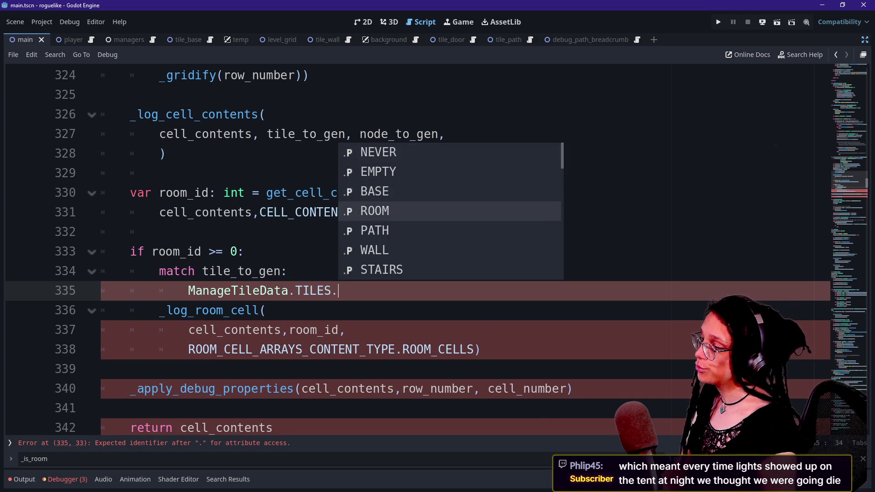
key(Return)
text(:)
key(Return)
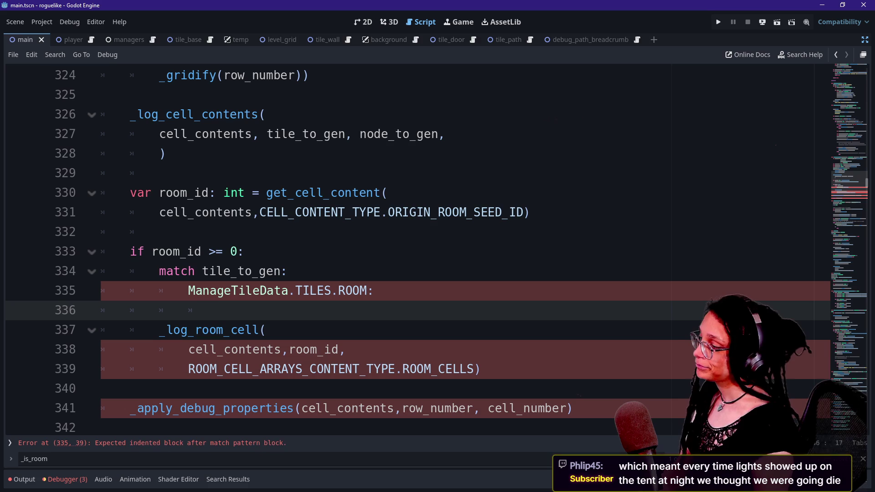
Step: Declare 'var room_array_enum: ROOM_CELL_ARRAYS_CONTENT_TYPE' under the room_id check
click(245, 251)
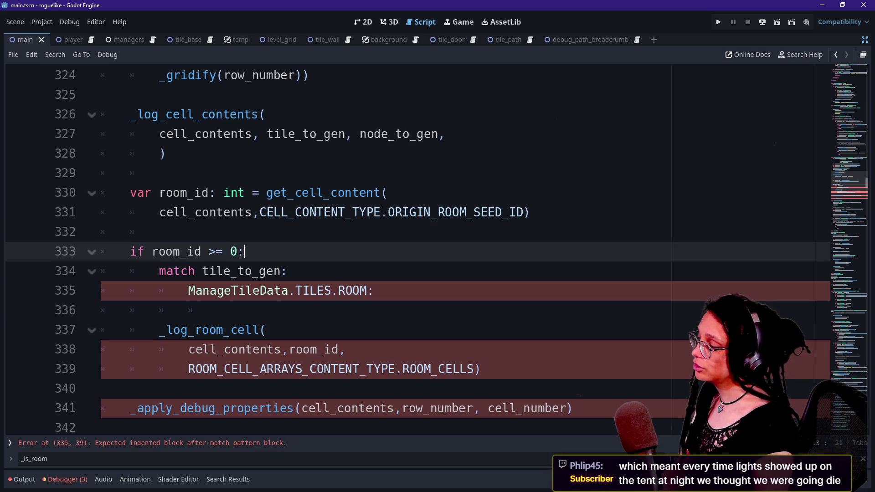
key(Return)
text(var )
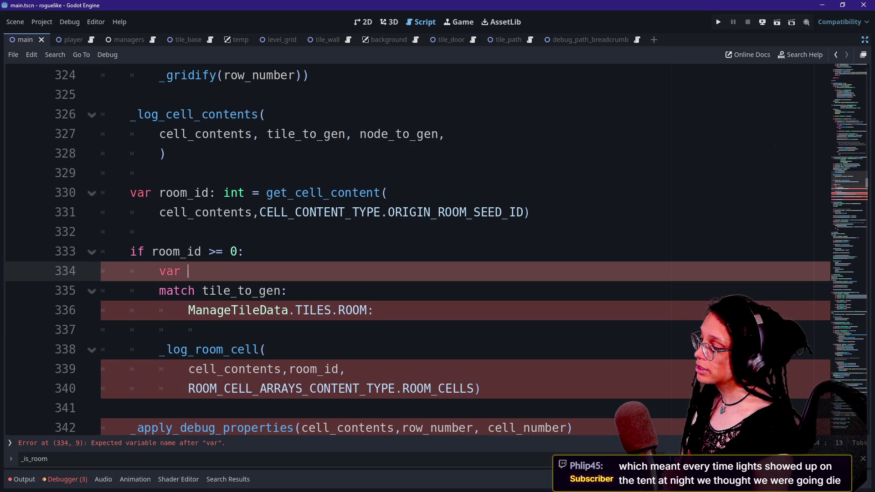
text(room_arra)
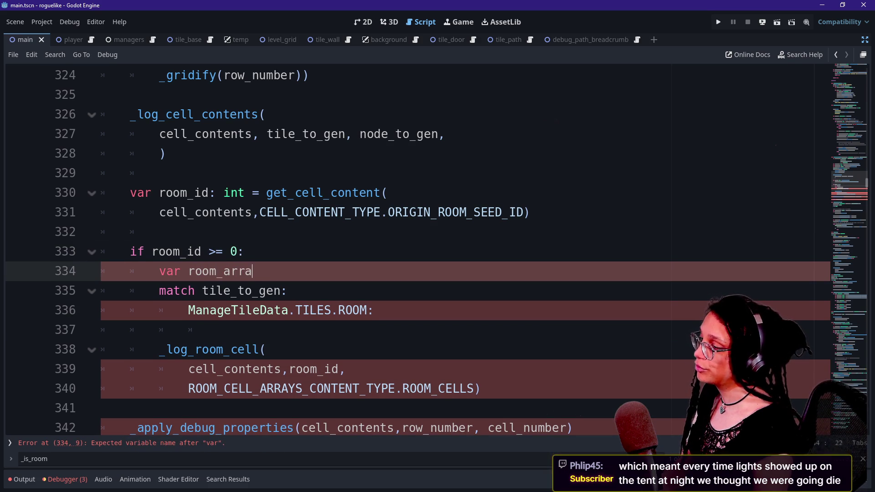
text(y_enum:)
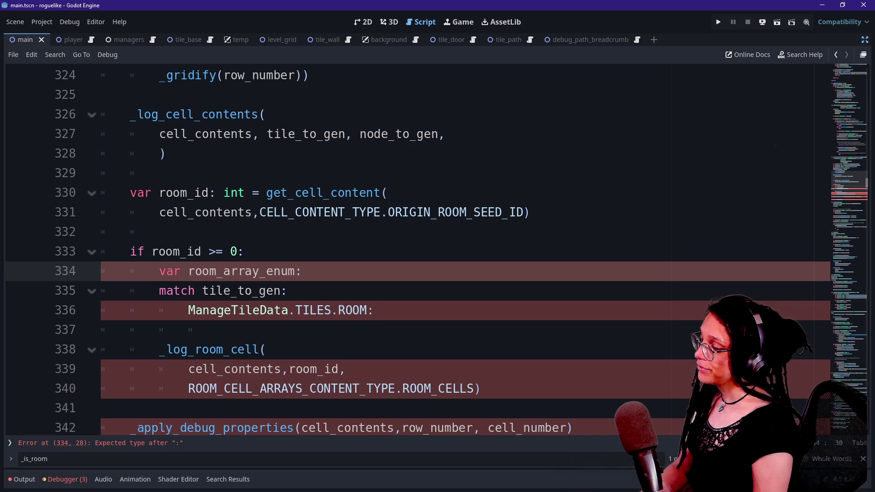
text( ROOM)
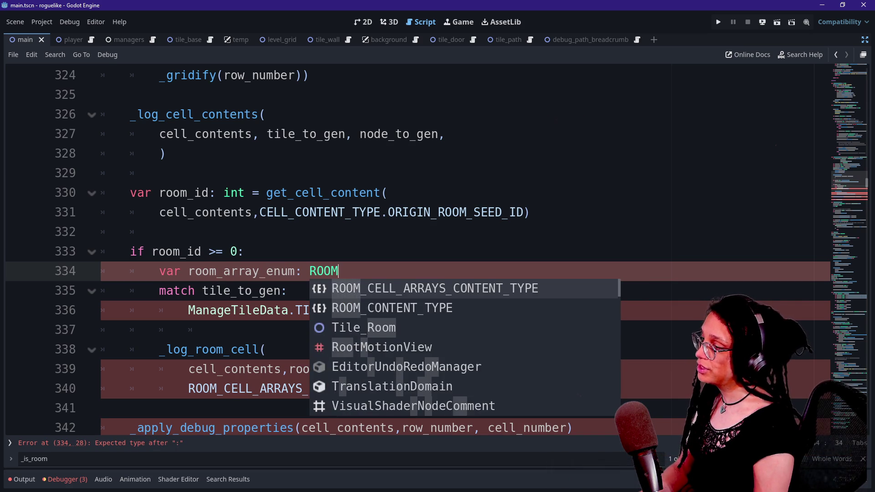
key(Return)
Step: Under the ROOM case, begin assigning room_array_enum a ROOM_CELL_ARRAYS_CONTENT_TYPE member such as ROOM_CELLS
click(374, 310)
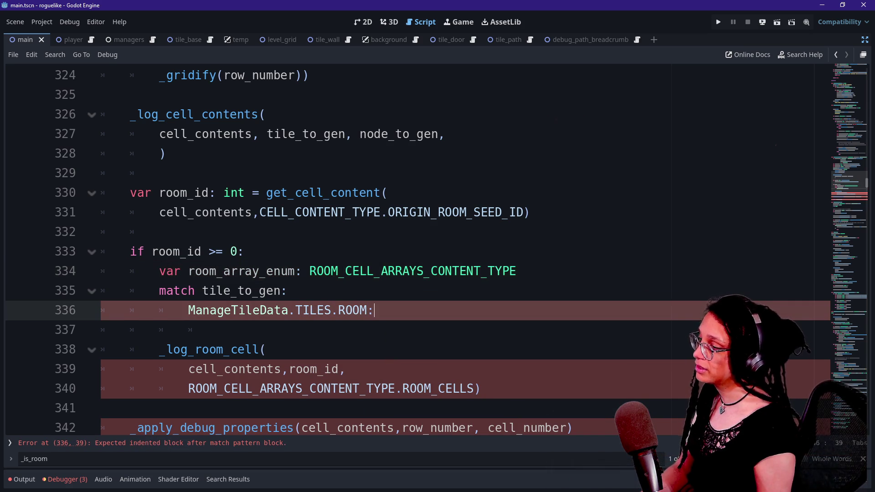
scroll(410, 251, down, 1)
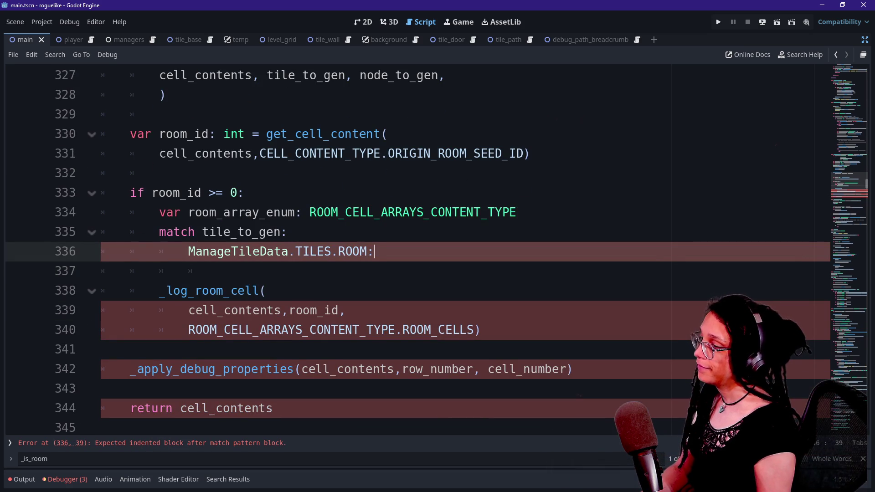
key(Return)
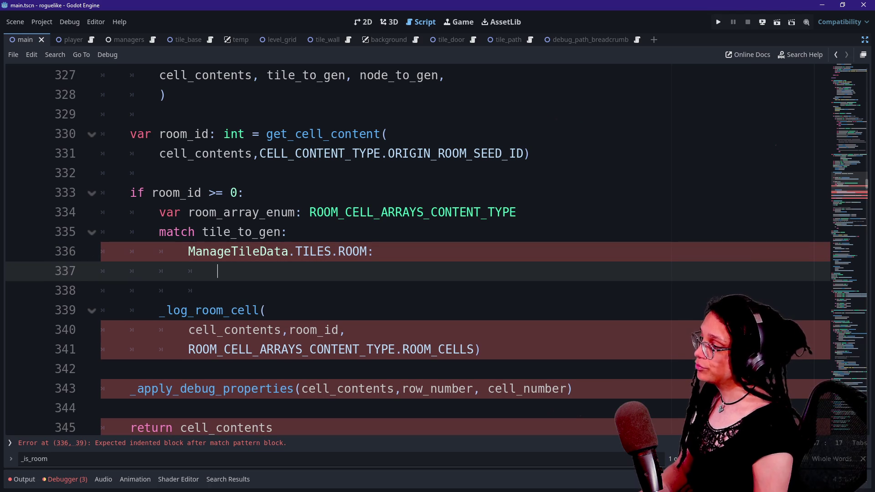
text(room)
key(Return)
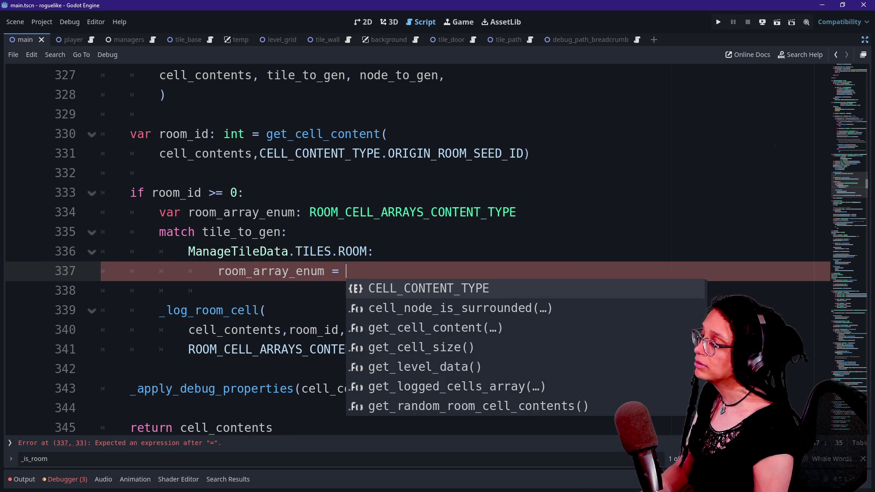
text(ROO)
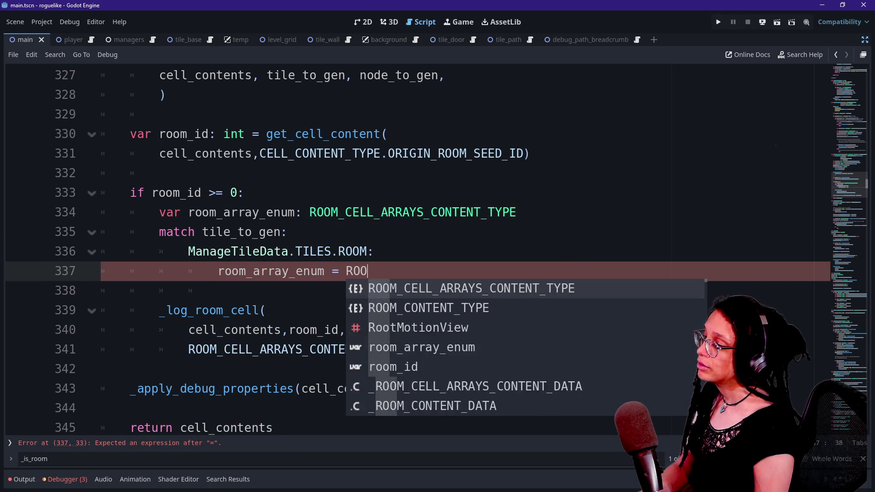
key(Return)
text(.)
key(Down)
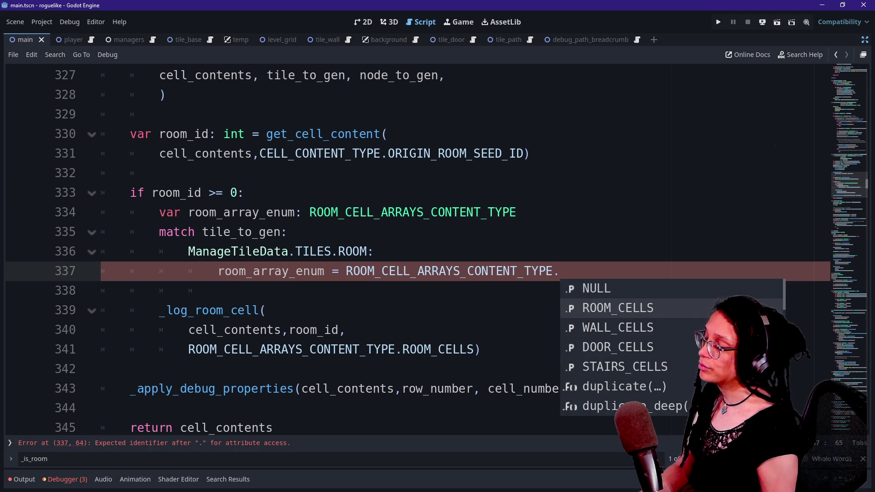